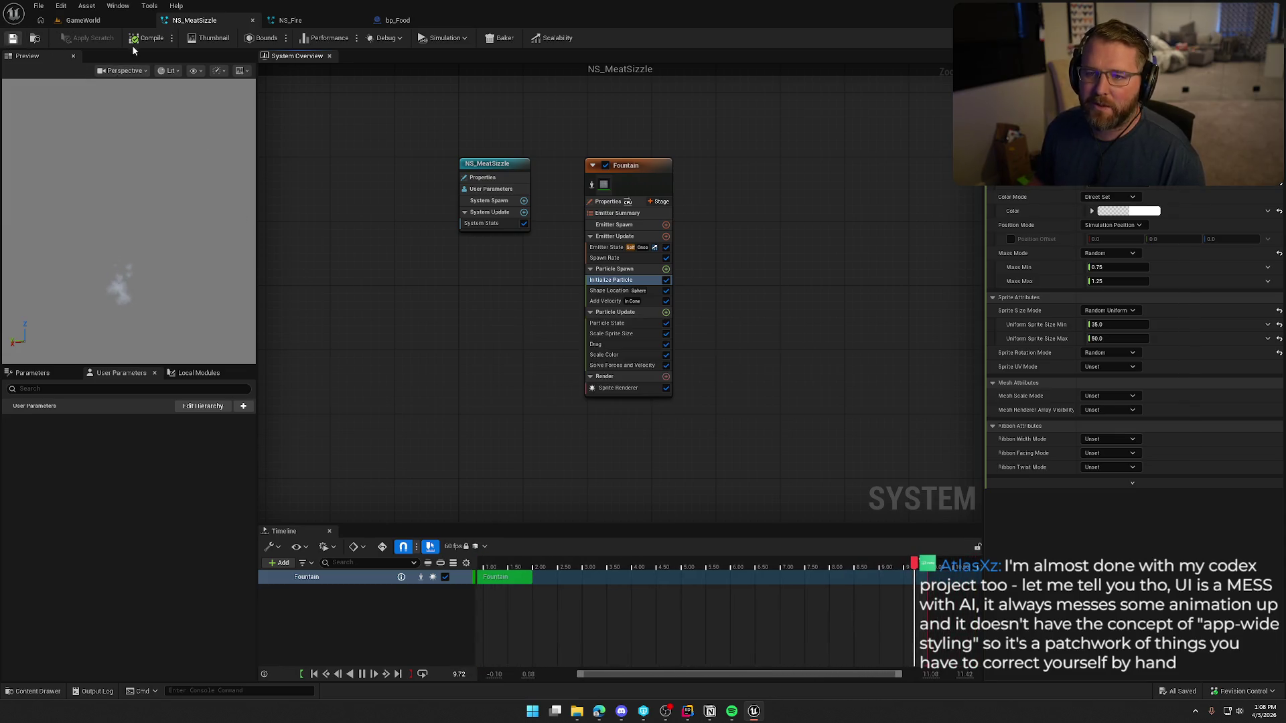
- Switch from the NS_MeatSizzle editor back to the running GameWorld play session
left_click(114, 22)
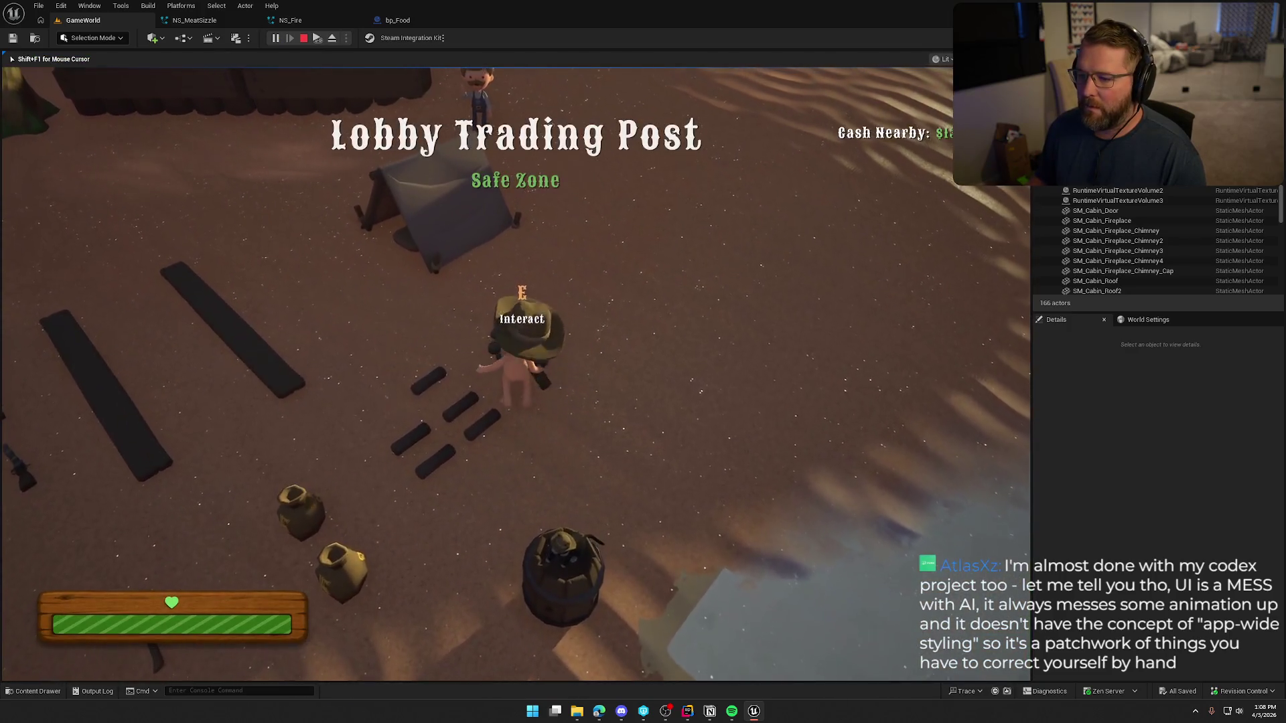
- Walk and run the character past the trading post to the campfire to watch the sizzle smoke
key("shift+w")
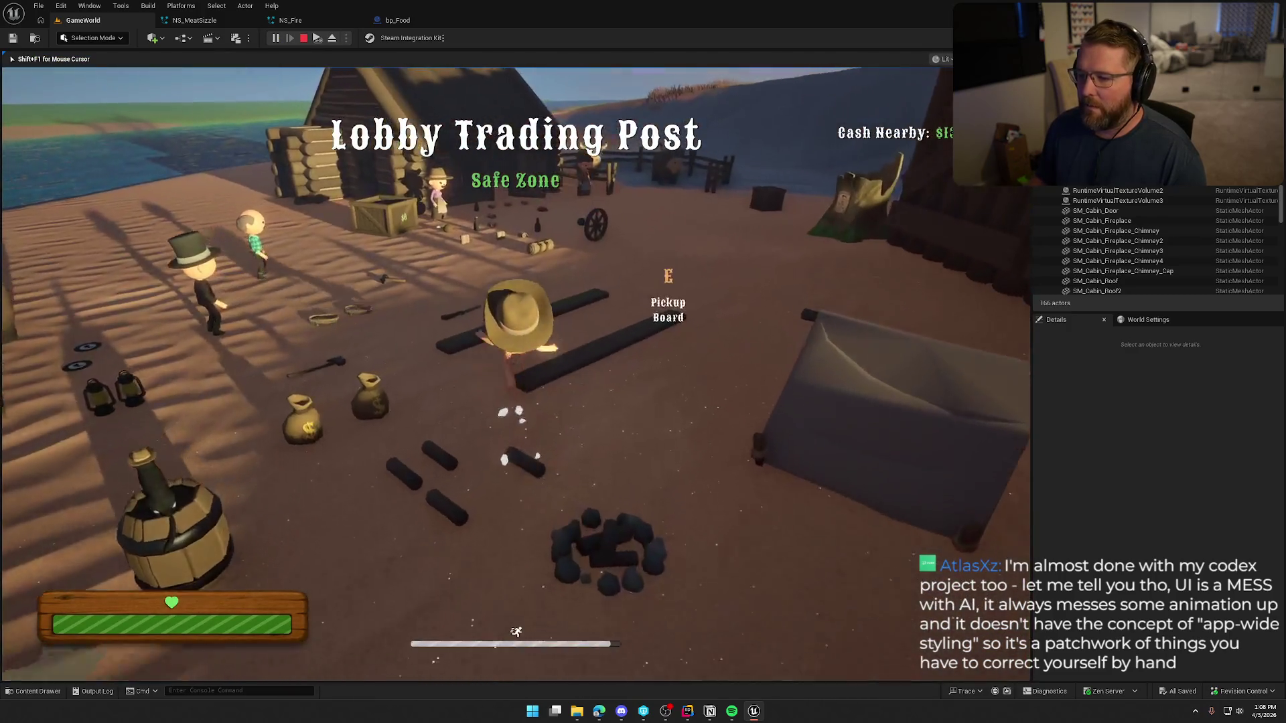
key("w")
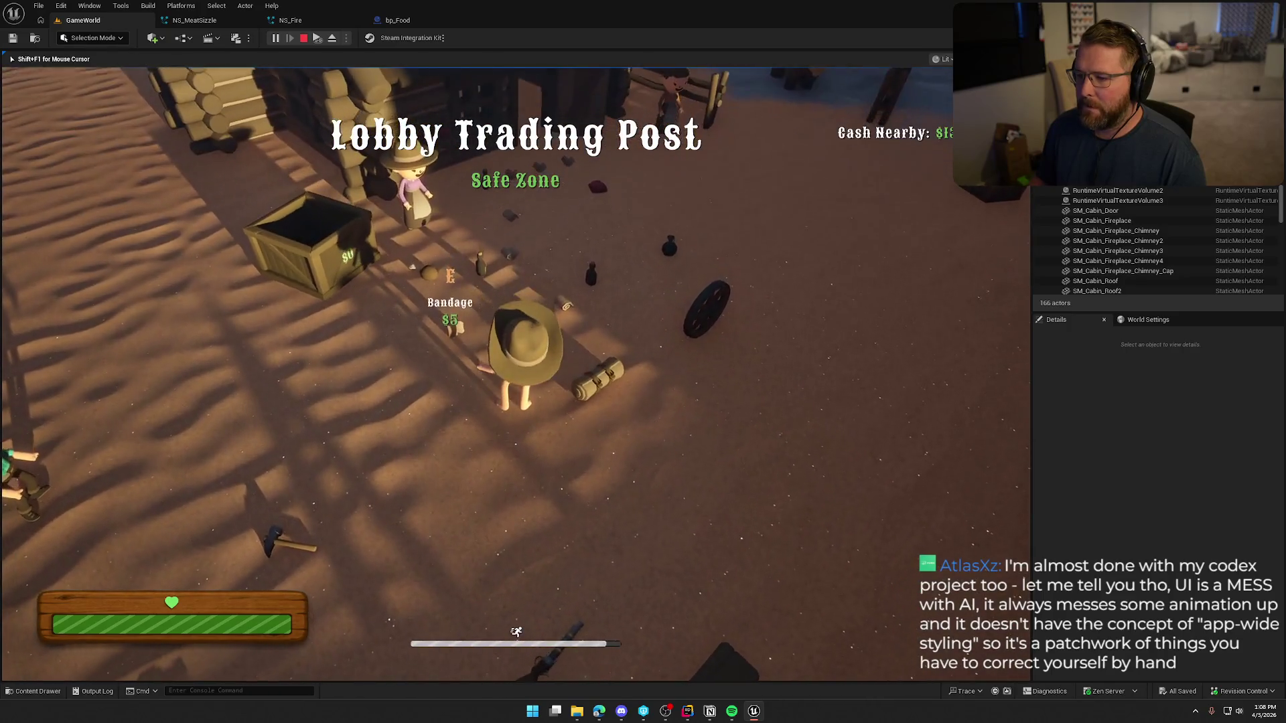
key("w")
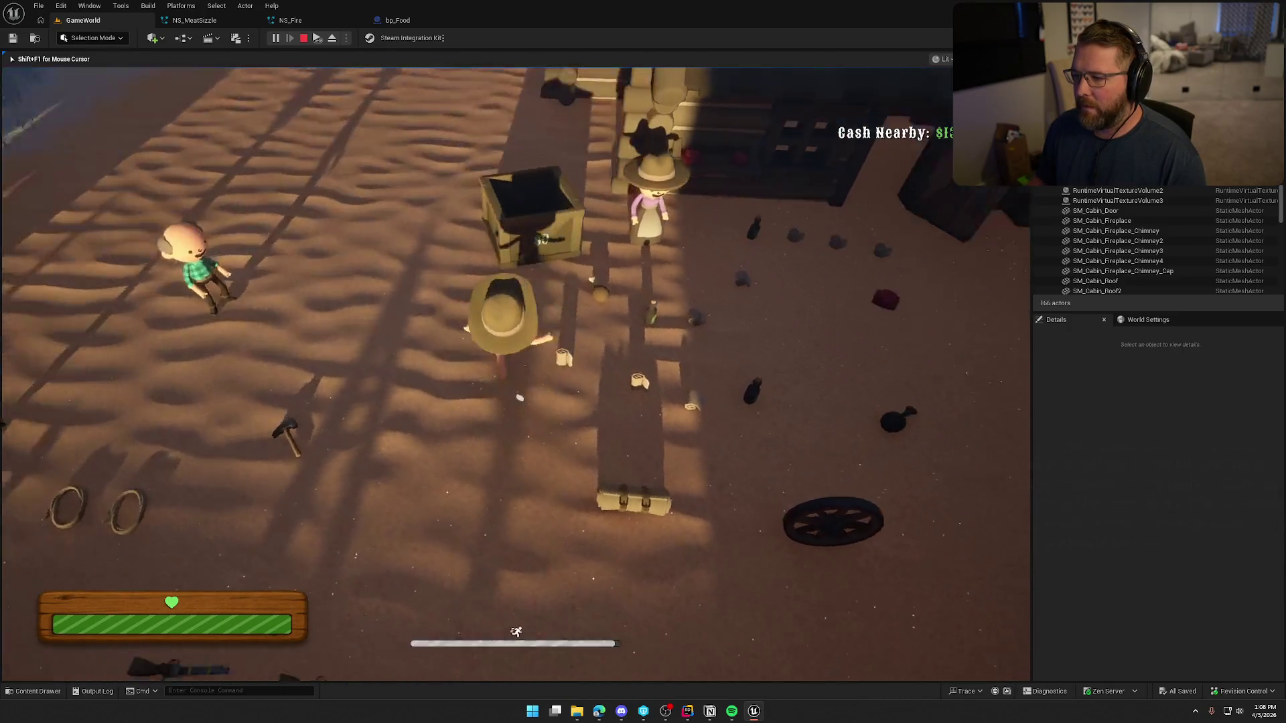
key("e")
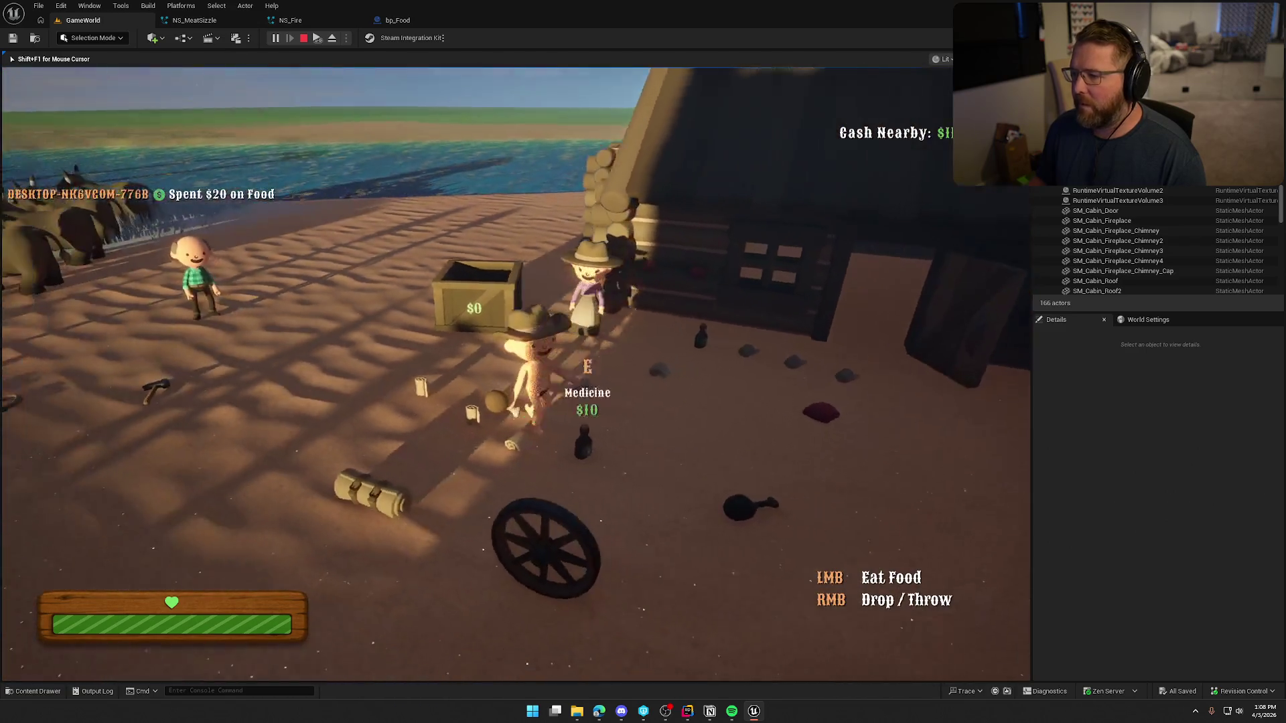
key("shift+w")
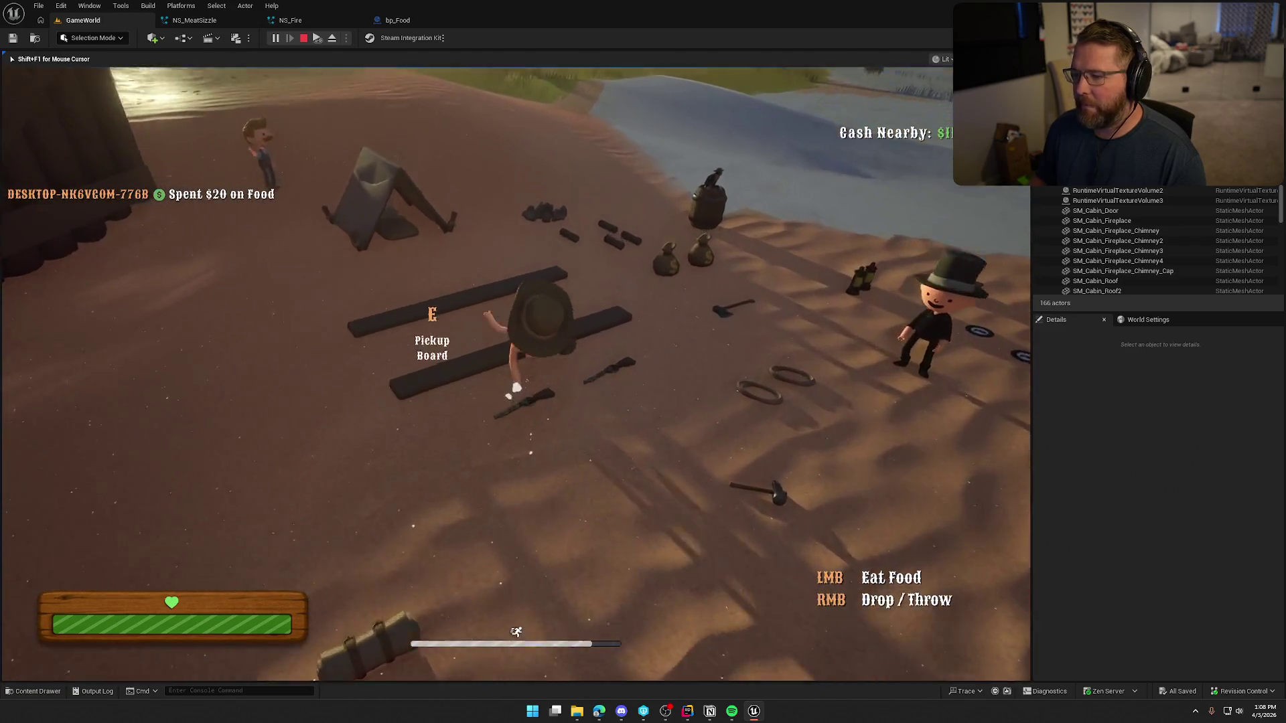
key("w")
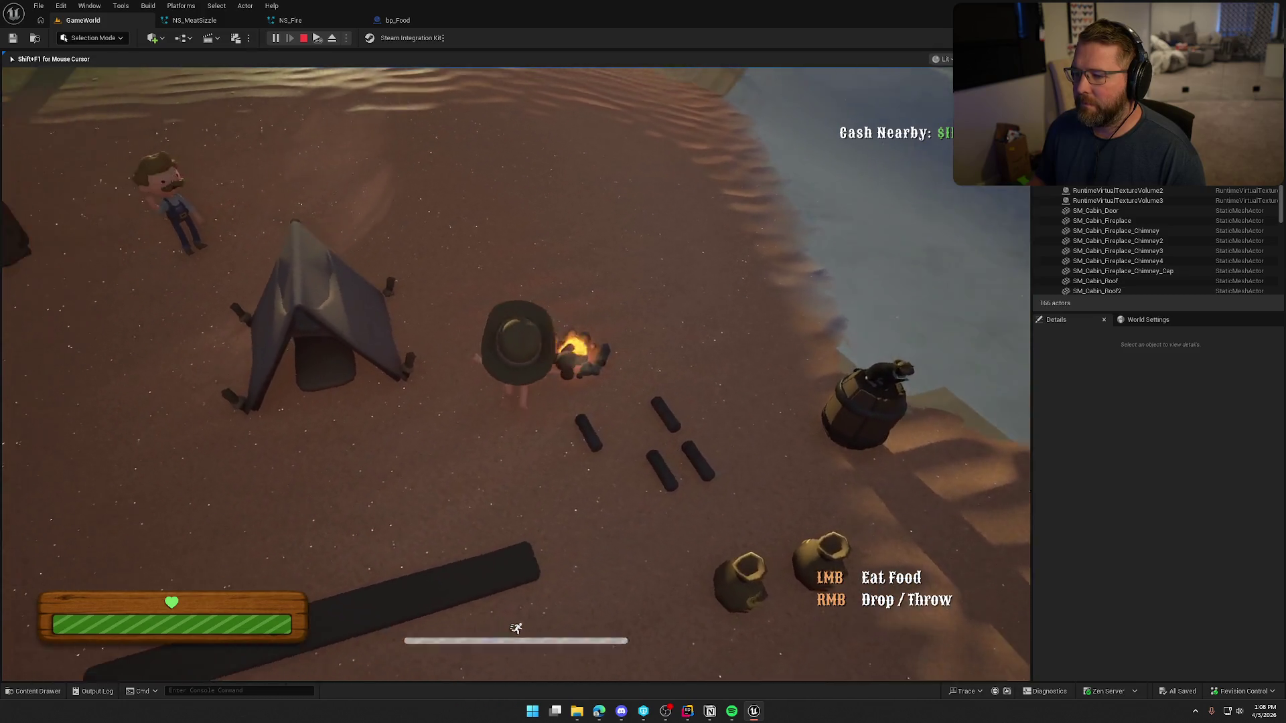
mouse_move(516, 362)
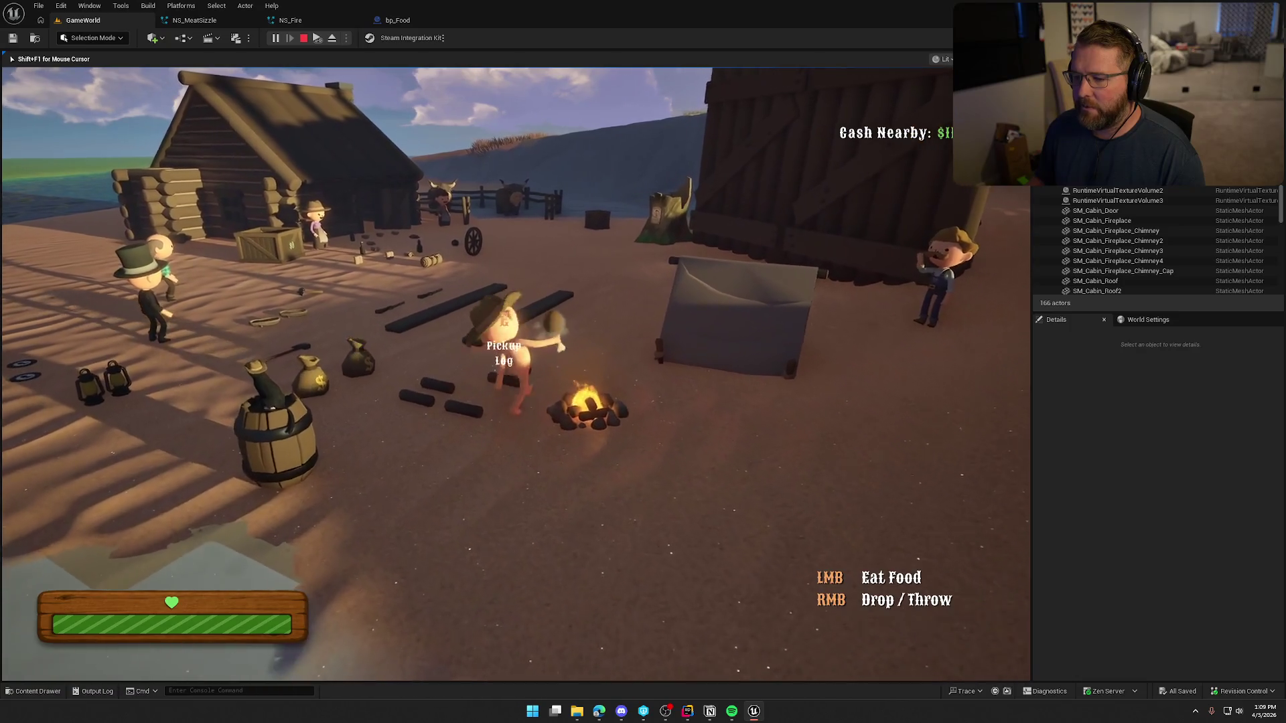
- Stop the play session, bring up NS_MeatSizzle, and close the NS_Fire tab
key("Escape")
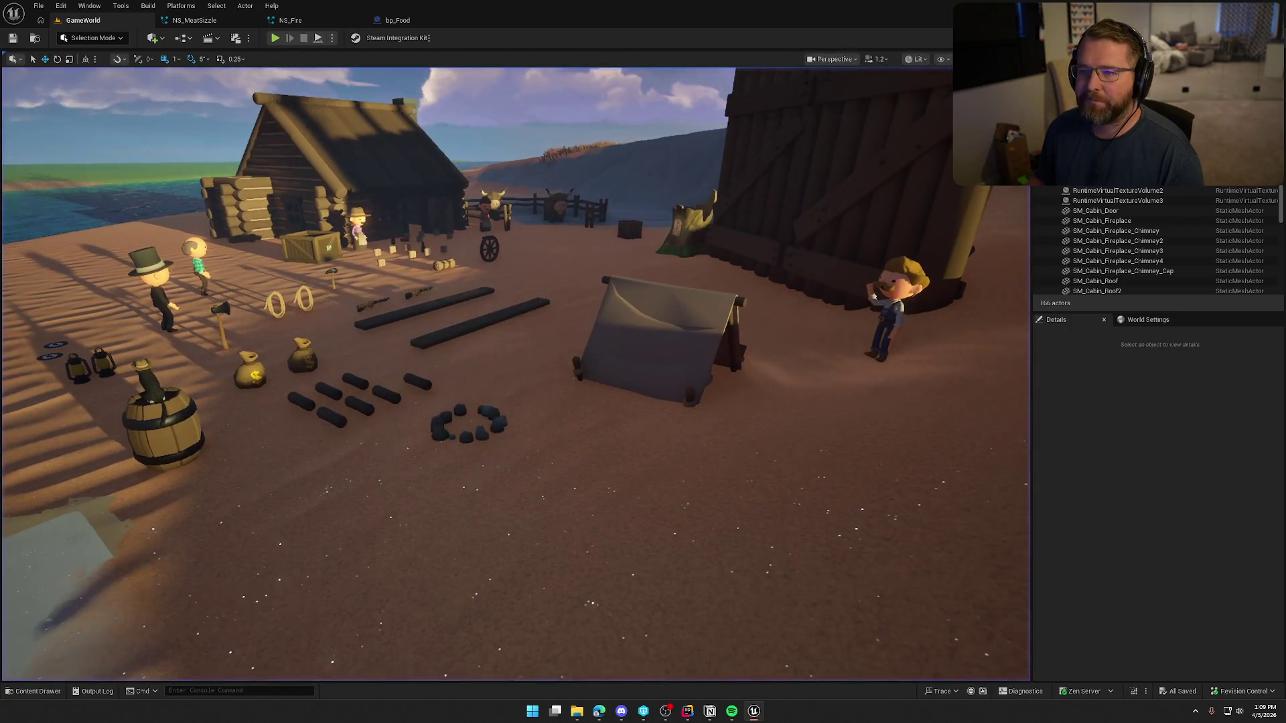
left_click(194, 21)
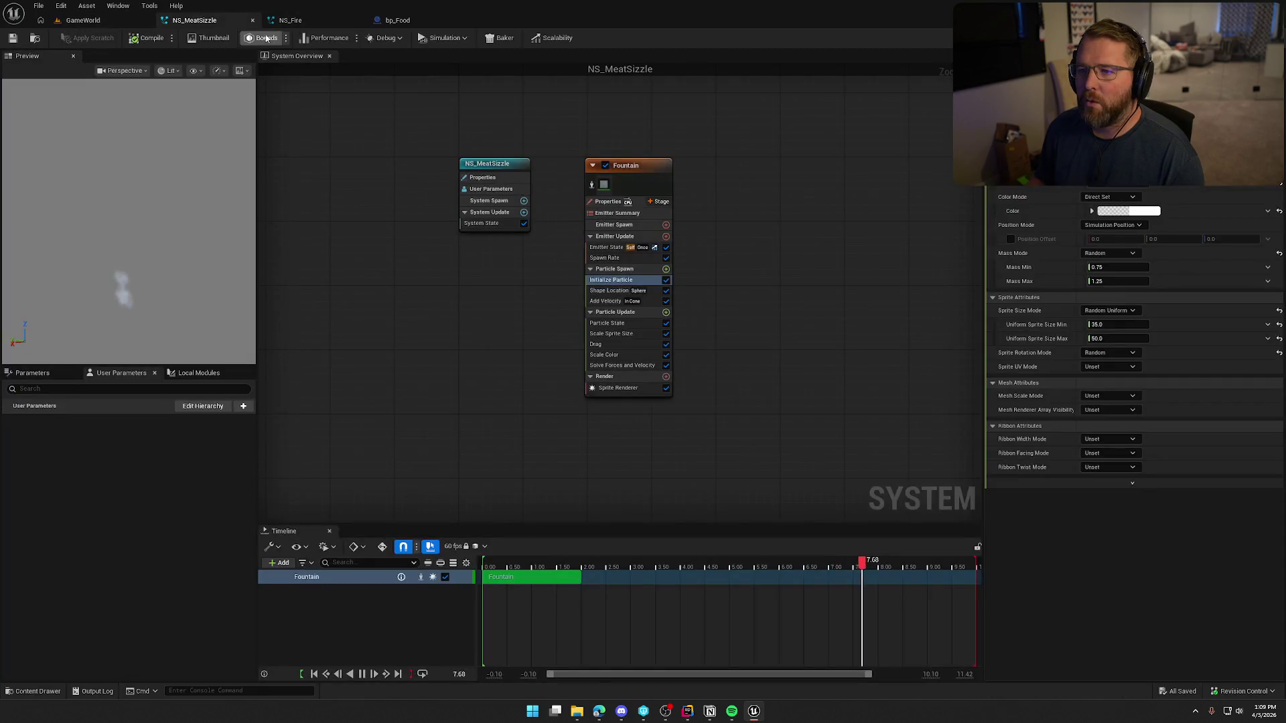
left_click(359, 20)
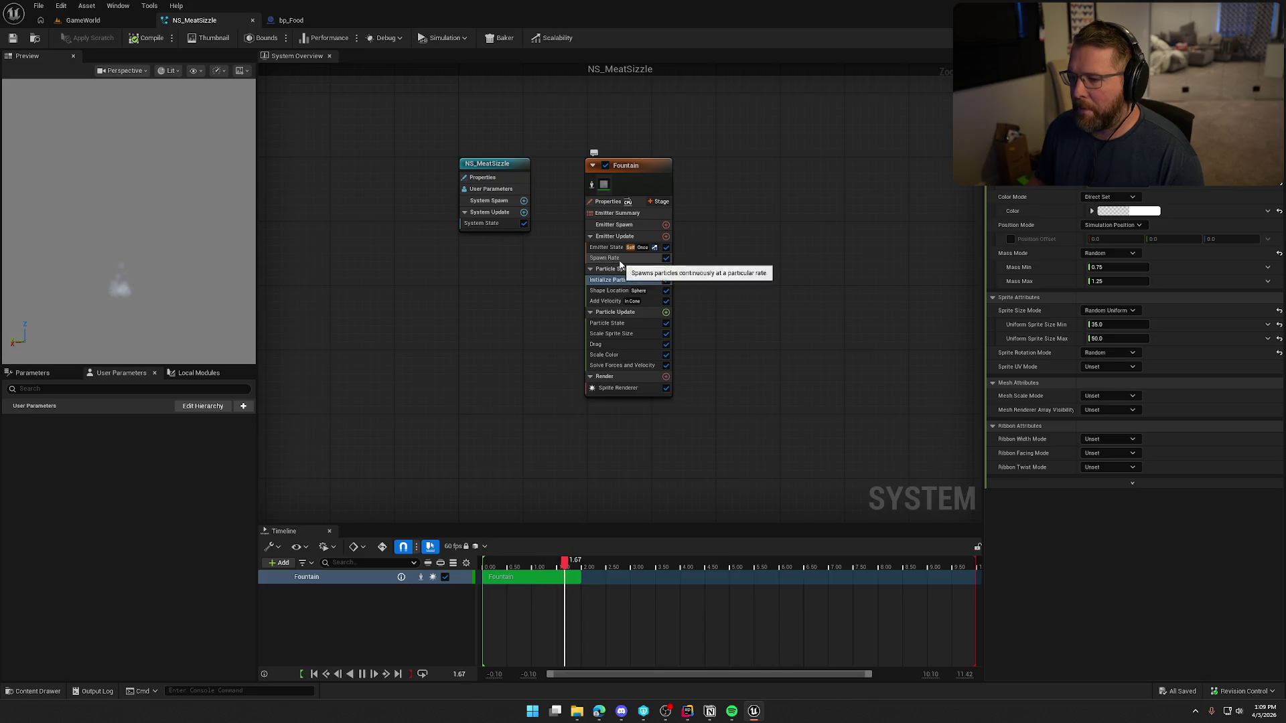
- Set Initialize Particle's Uniform Sprite Size Min to 20 and Max to 40
left_click(1120, 324)
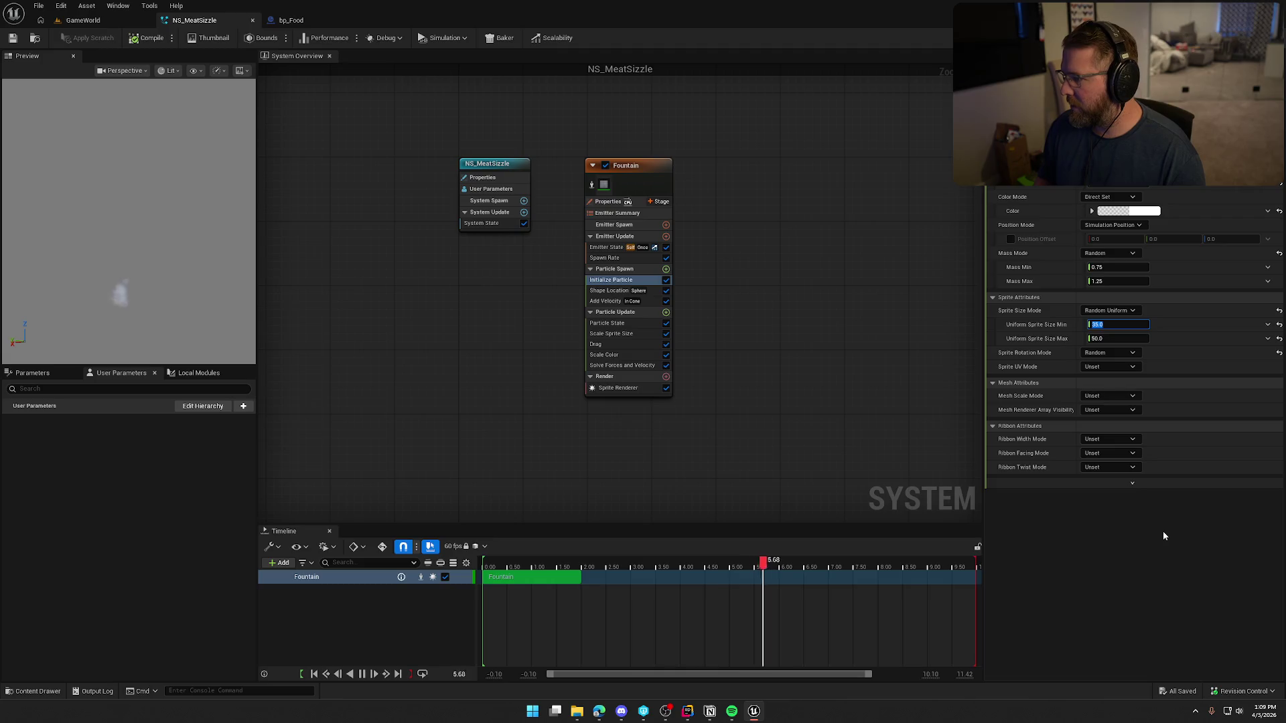
type("20")
key("Tab")
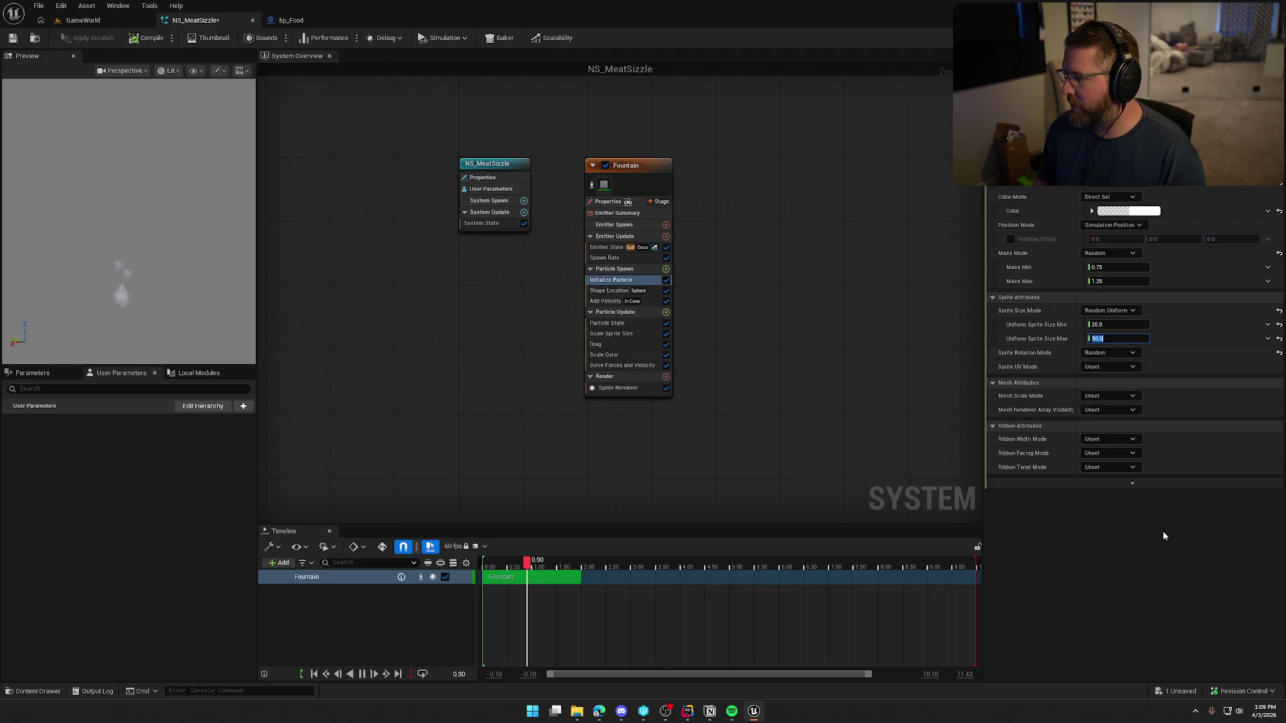
type("40")
key("Return")
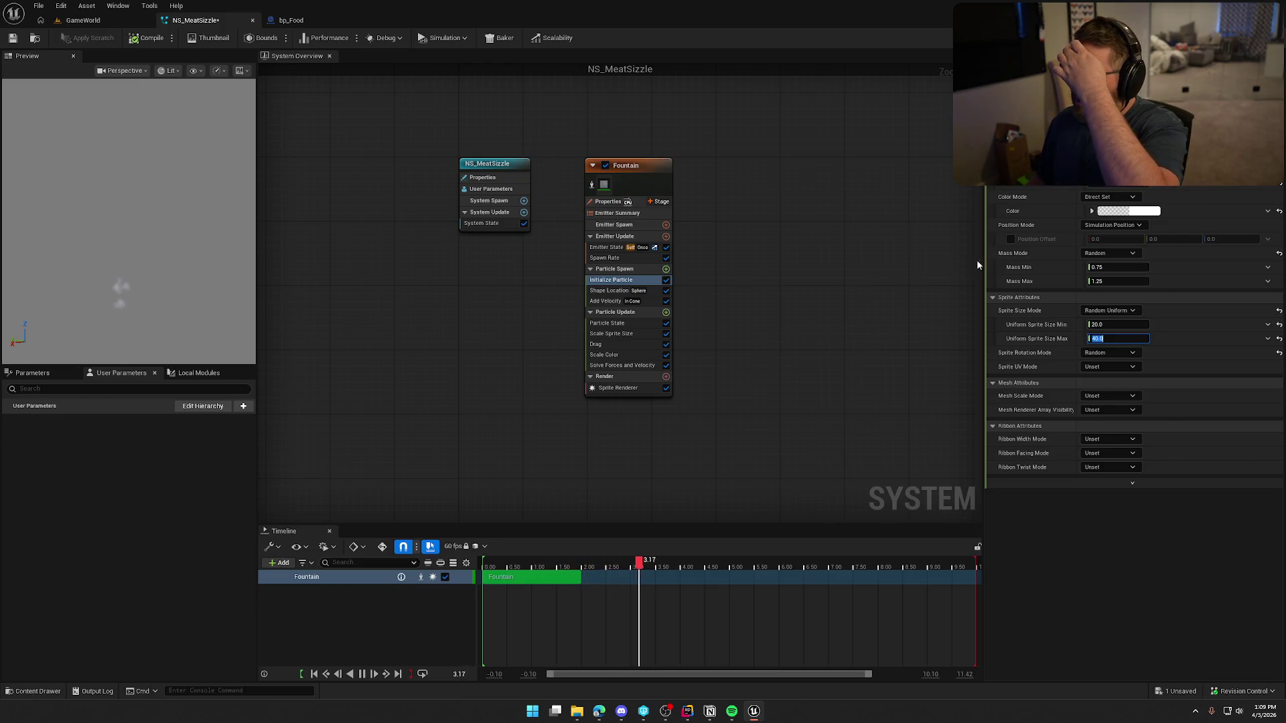
left_click(610, 258)
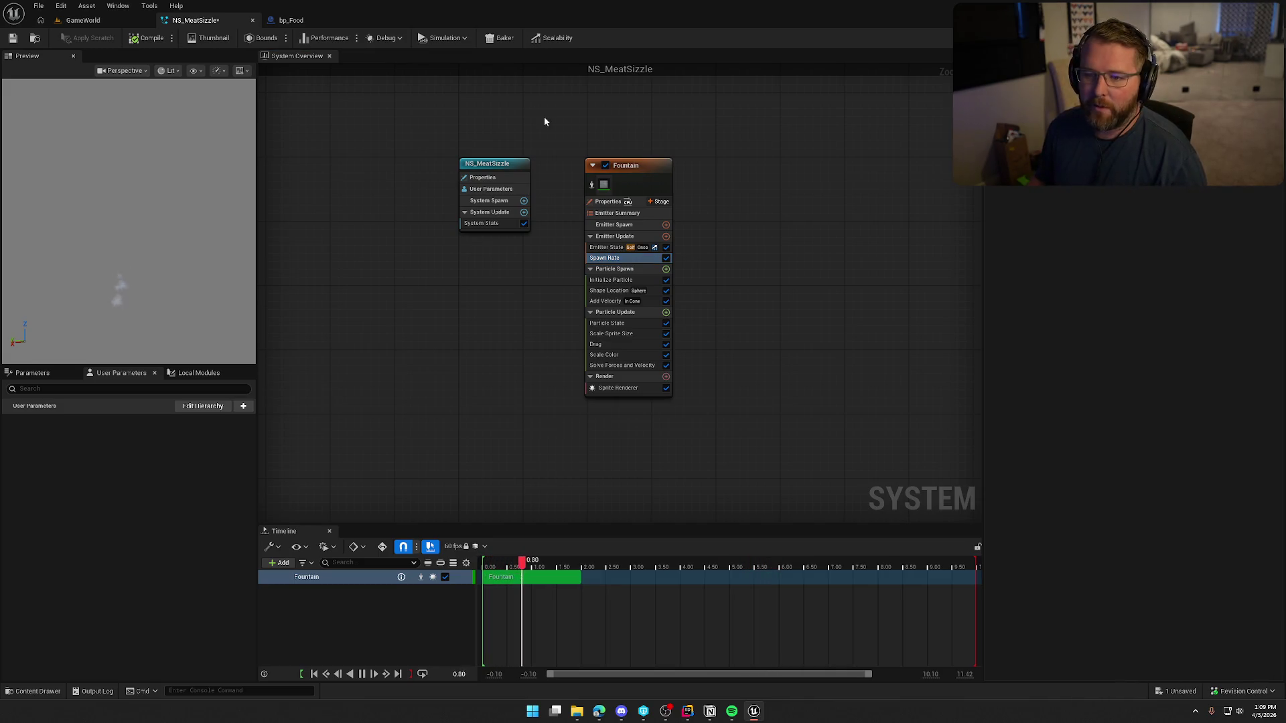
- Compile the updated NS_MeatSizzle system and return to the GameWorld level tab
left_click(13, 38)
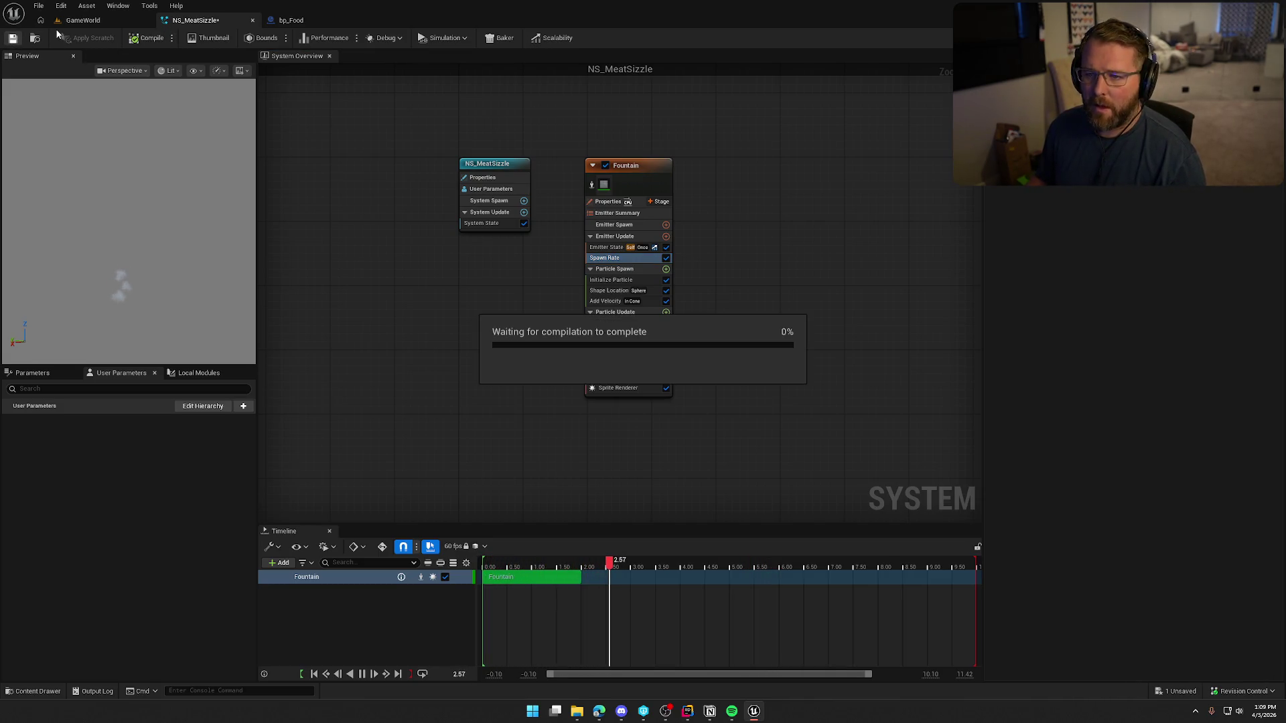
left_click(94, 23)
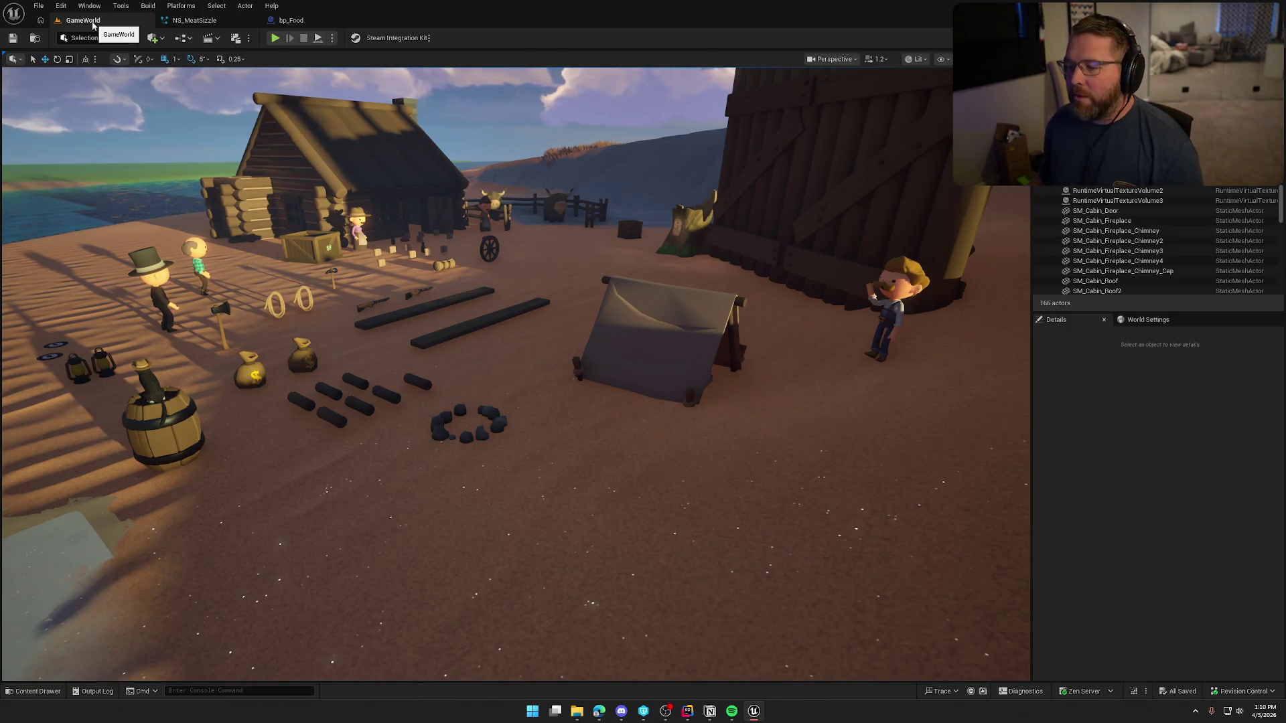
scroll(424, 426, "down", 5)
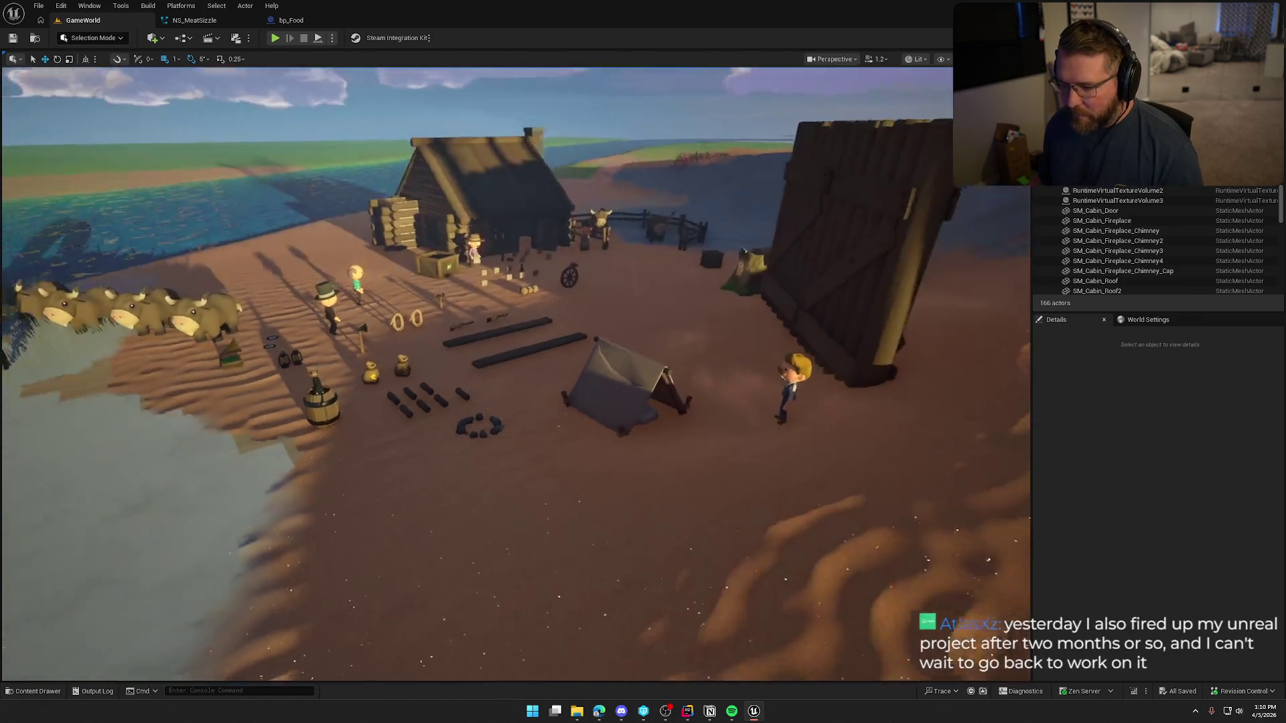
scroll(423, 427, "up", 4)
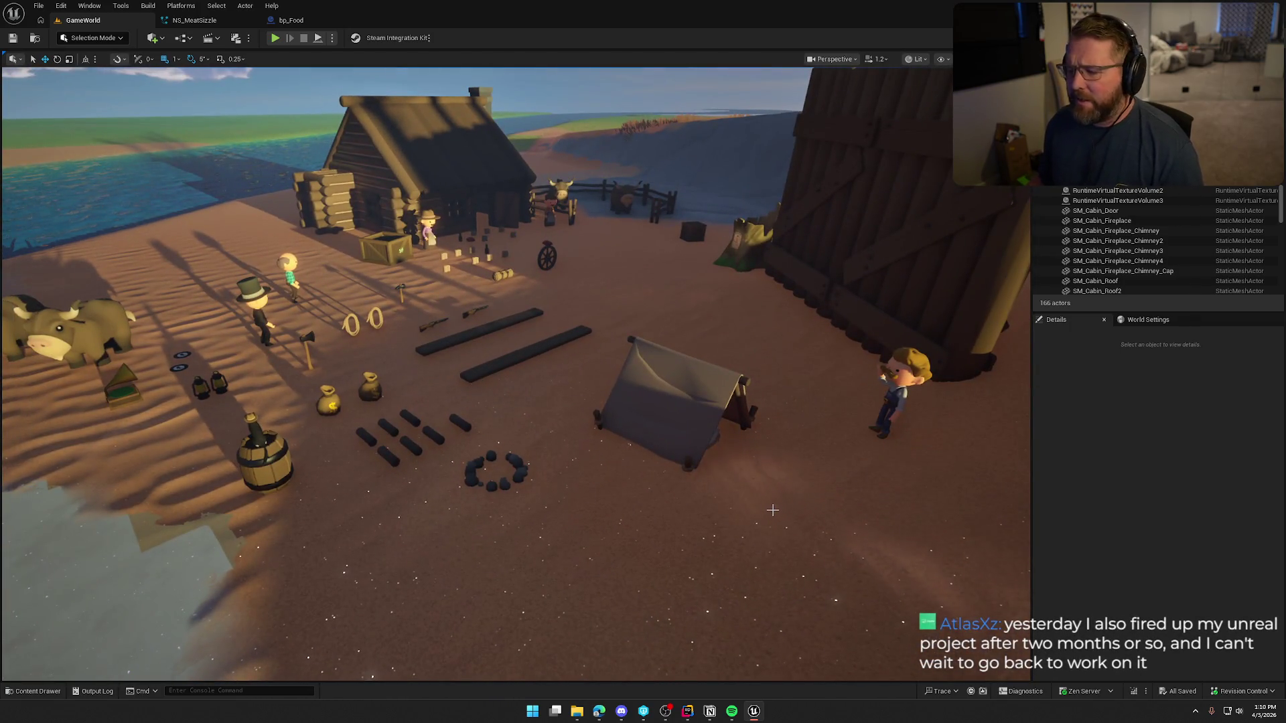
scroll(766, 502, "up", 2)
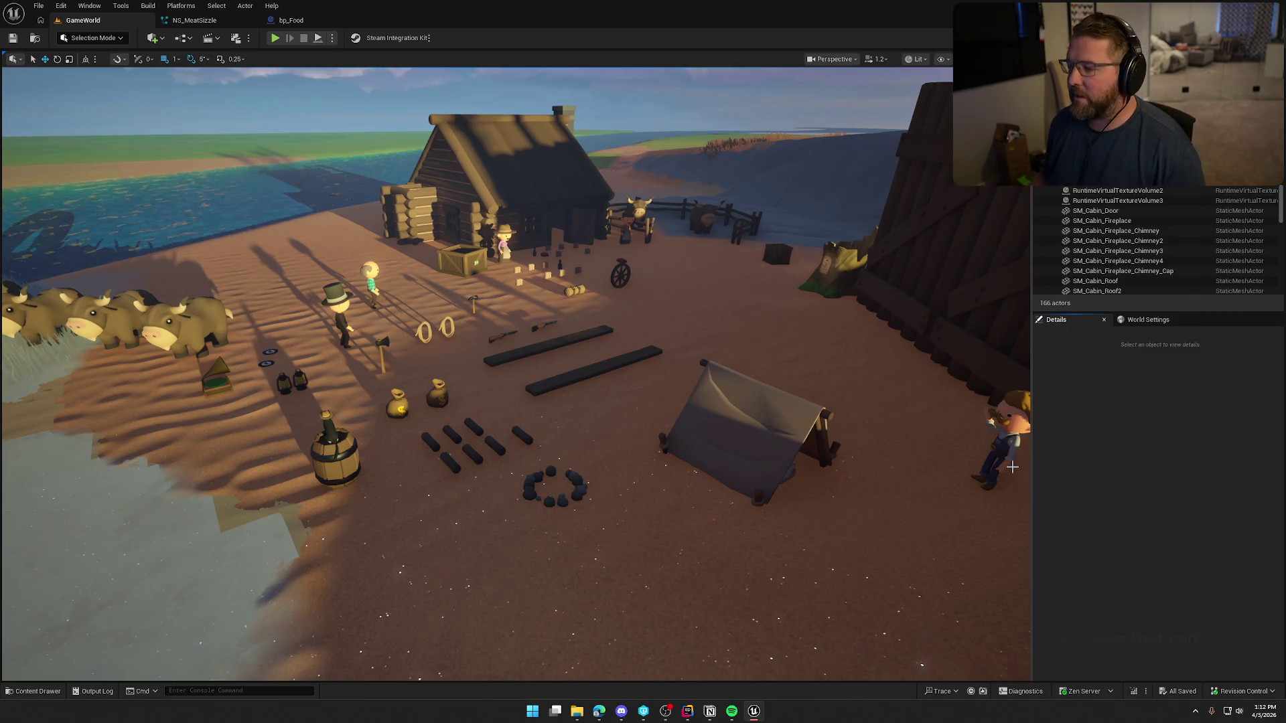
- Orbit the GameWorld viewport around the camp and cabin area
mouse_move(705, 390)
left_mouse_down()
mouse_move(676, 415)
mouse_move(656, 402)
mouse_move(710, 402)
left_mouse_up()
left_click_drag(643, 342, 630, 340)
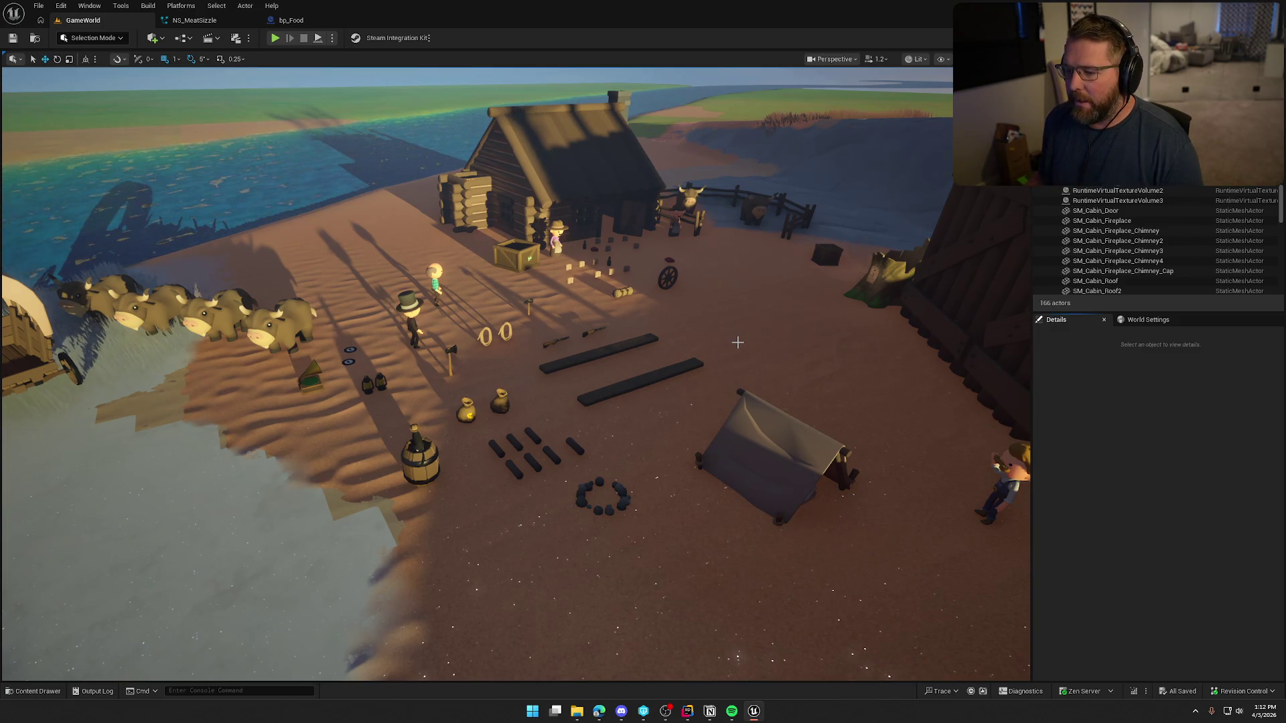
left_click_drag(737, 342, 737, 342)
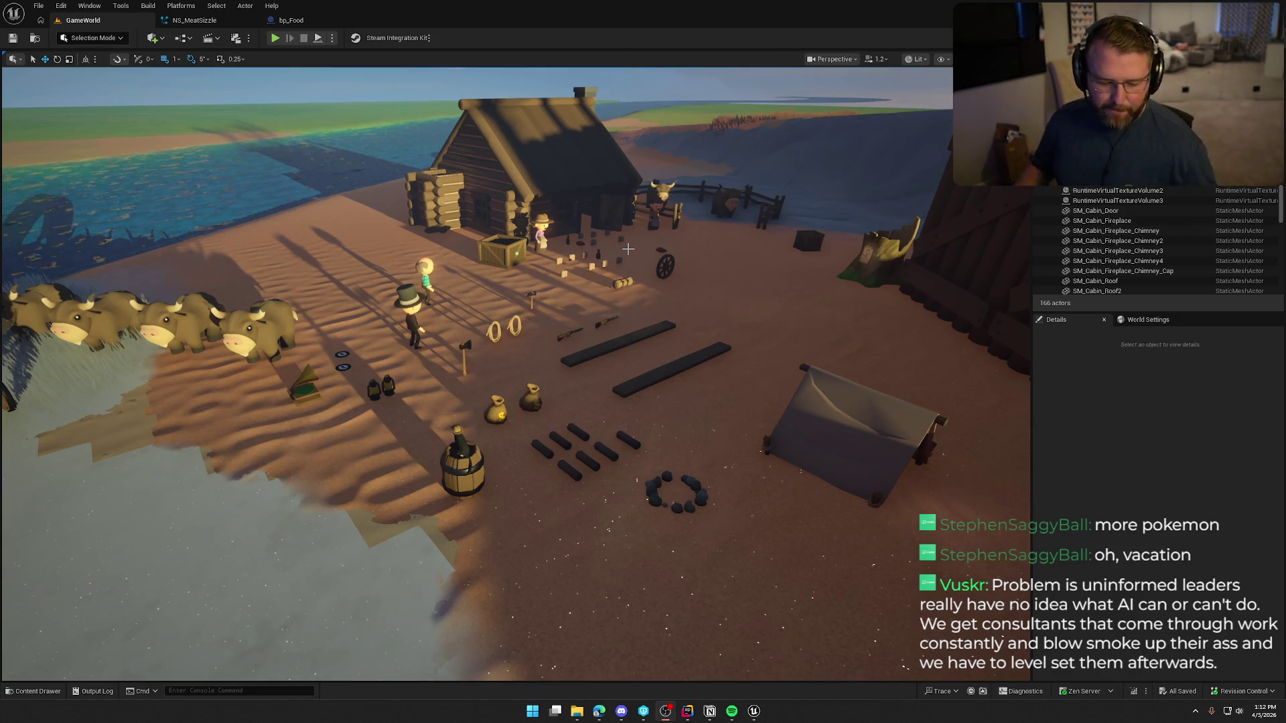
left_click_drag(804, 313, 805, 313)
left_click_drag(721, 329, 721, 329)
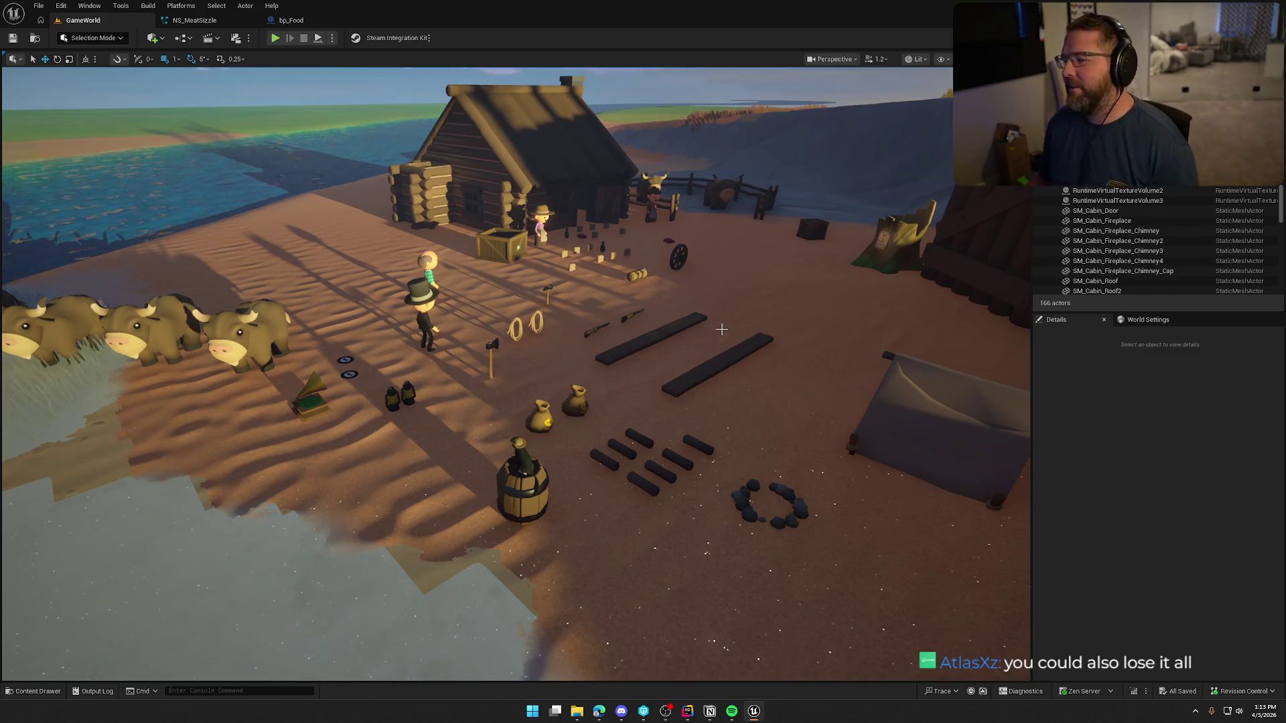
left_click_drag(698, 338, 698, 339)
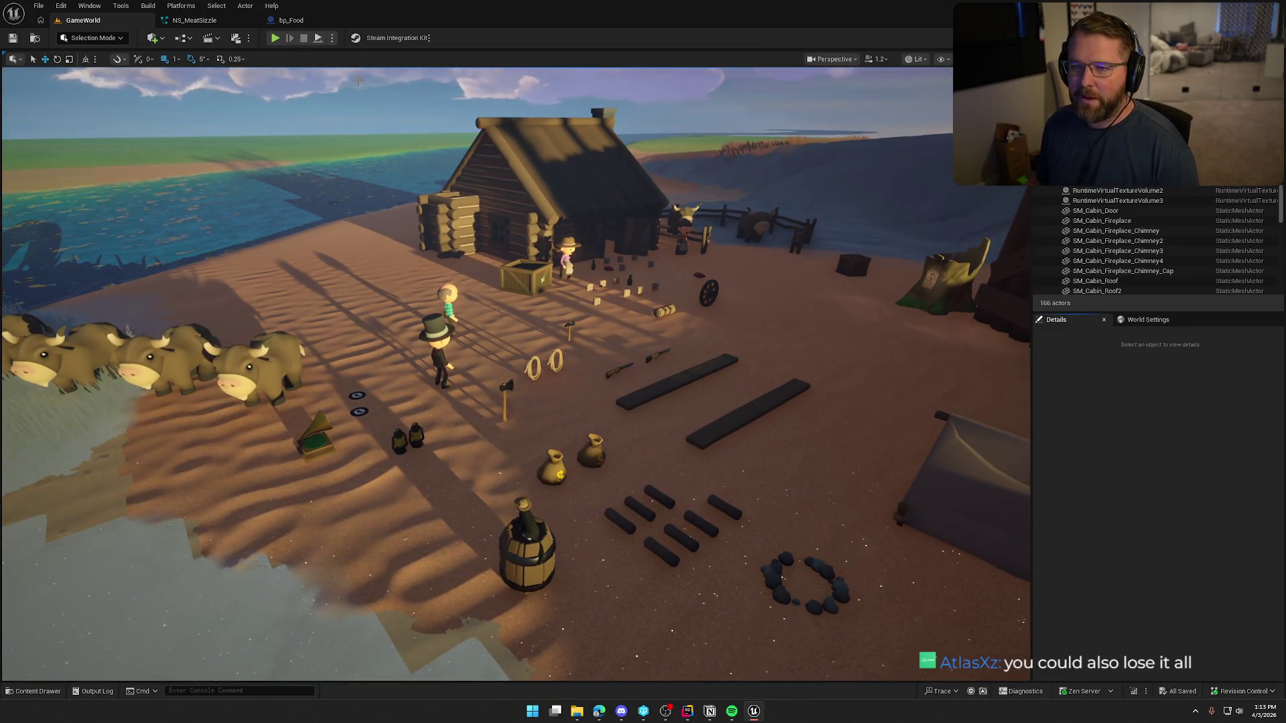
left_click(194, 20)
left_click(83, 20)
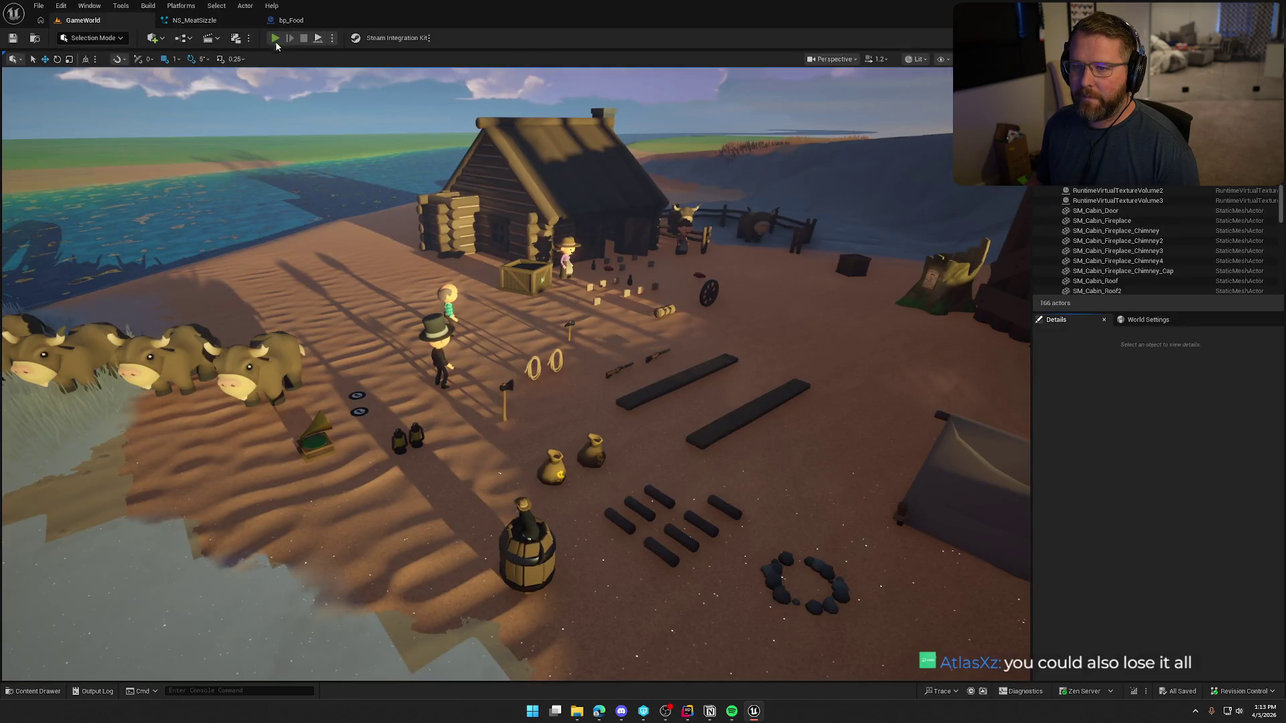
- Play-test the level, run the character around camp to the campfire, and light it
left_click(275, 38)
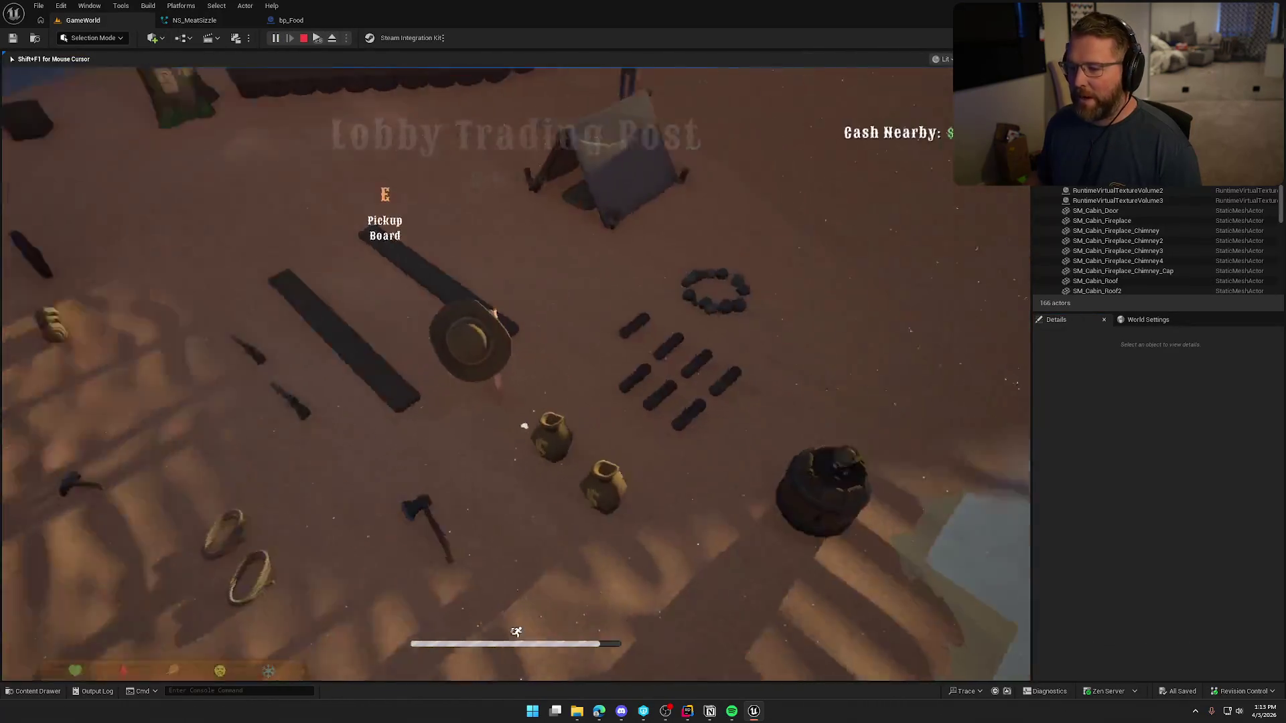
key("w")
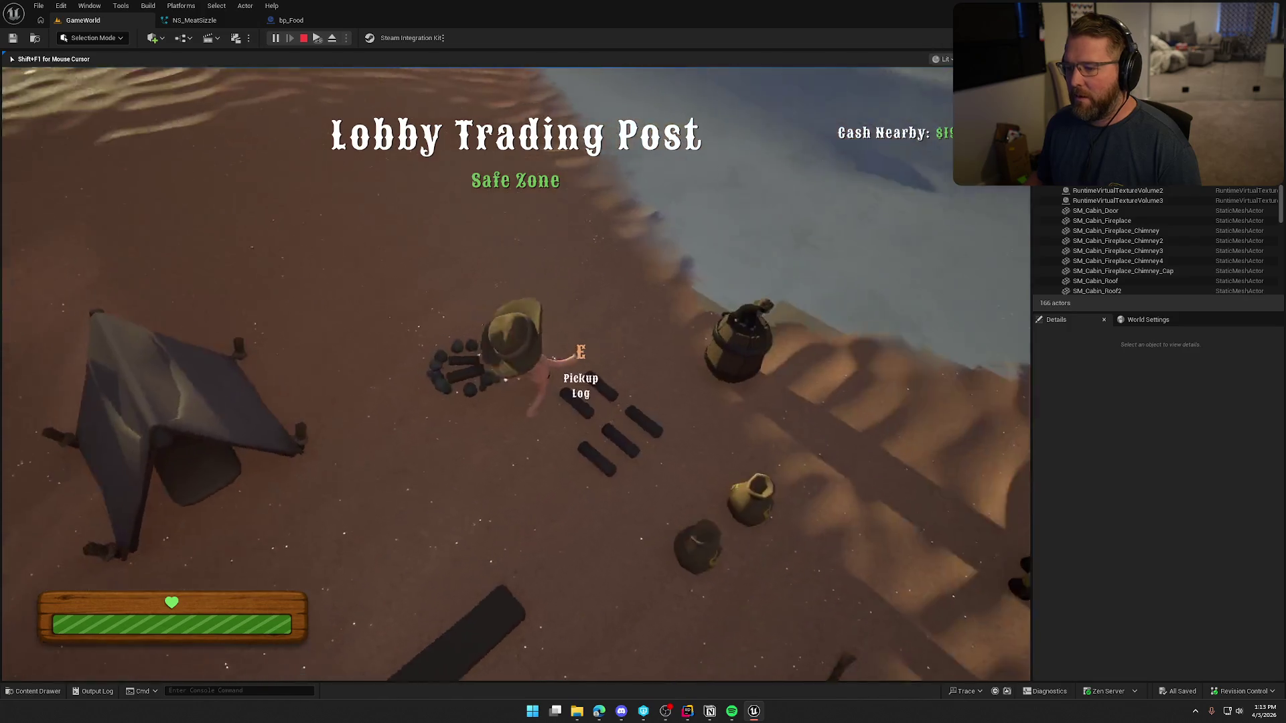
key("shift+w")
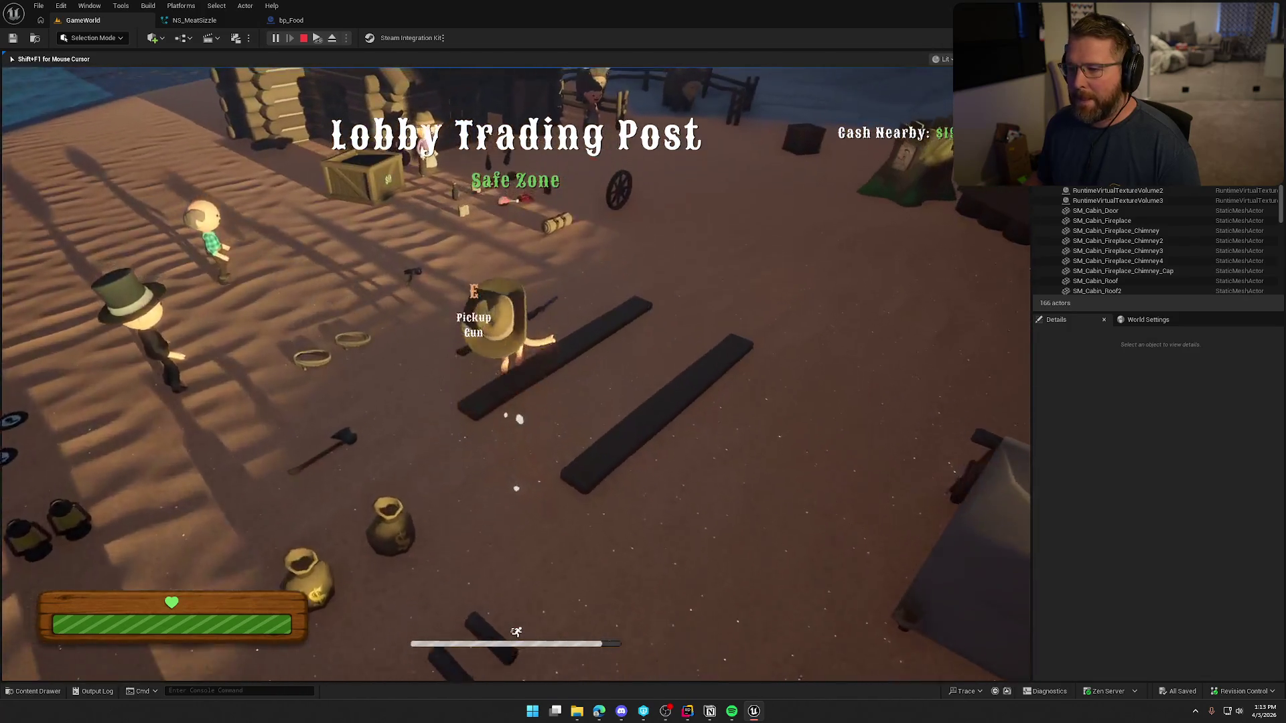
key("shift+w")
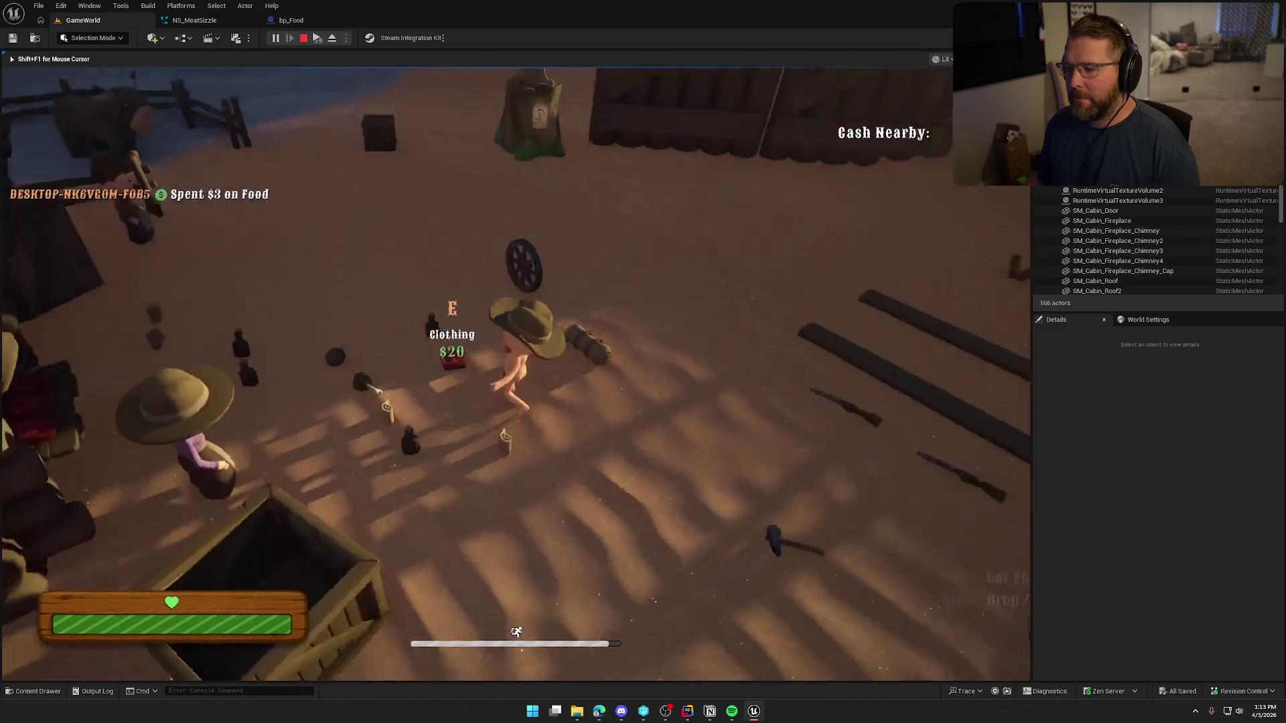
key("shift+w")
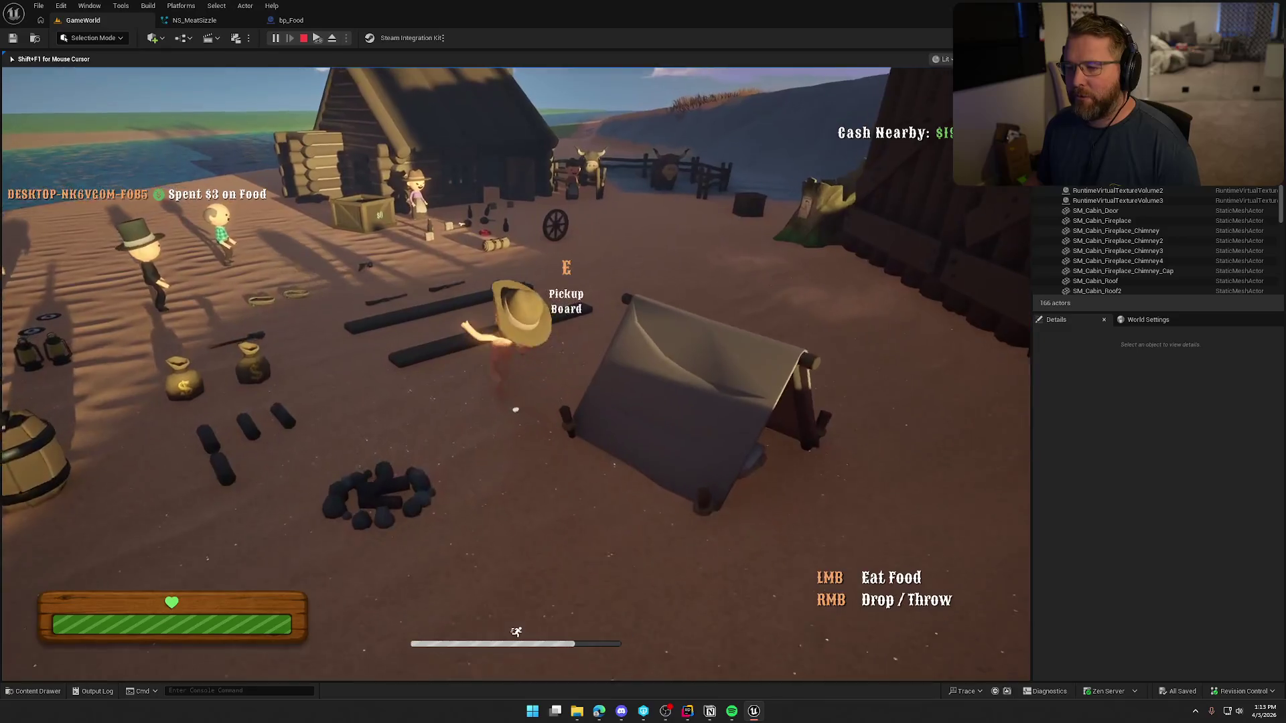
key("shift+w")
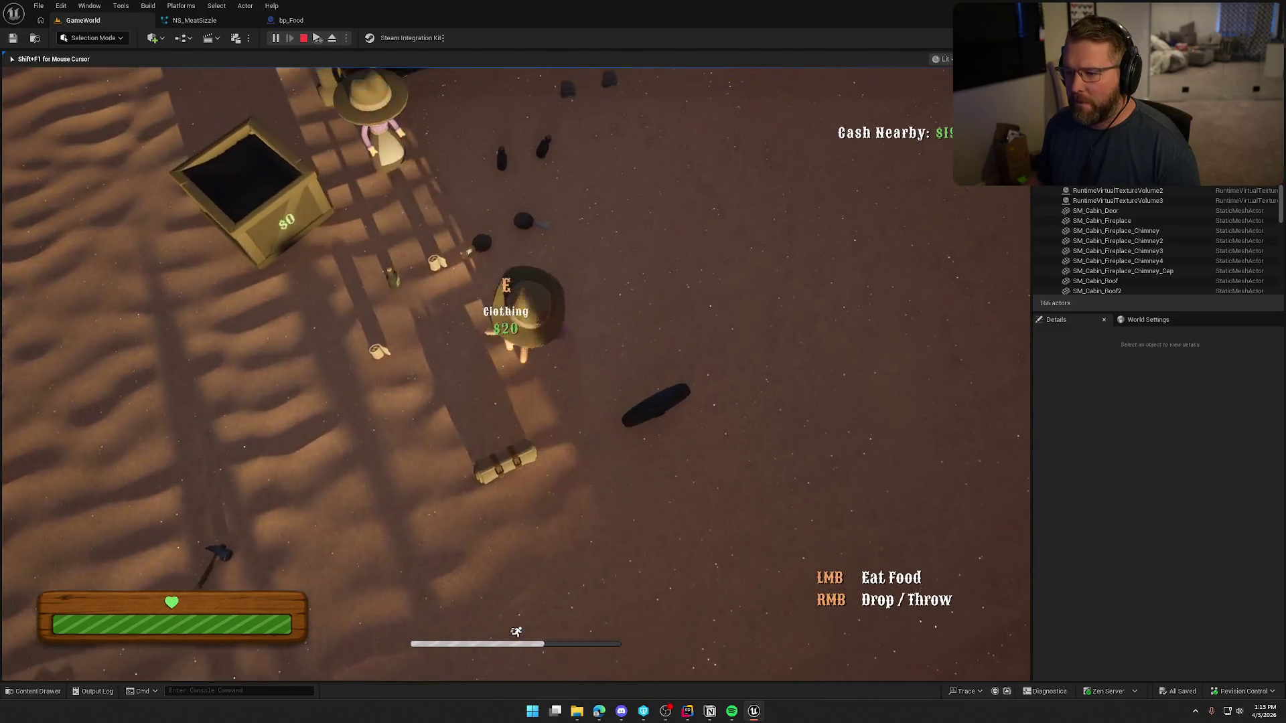
key("w")
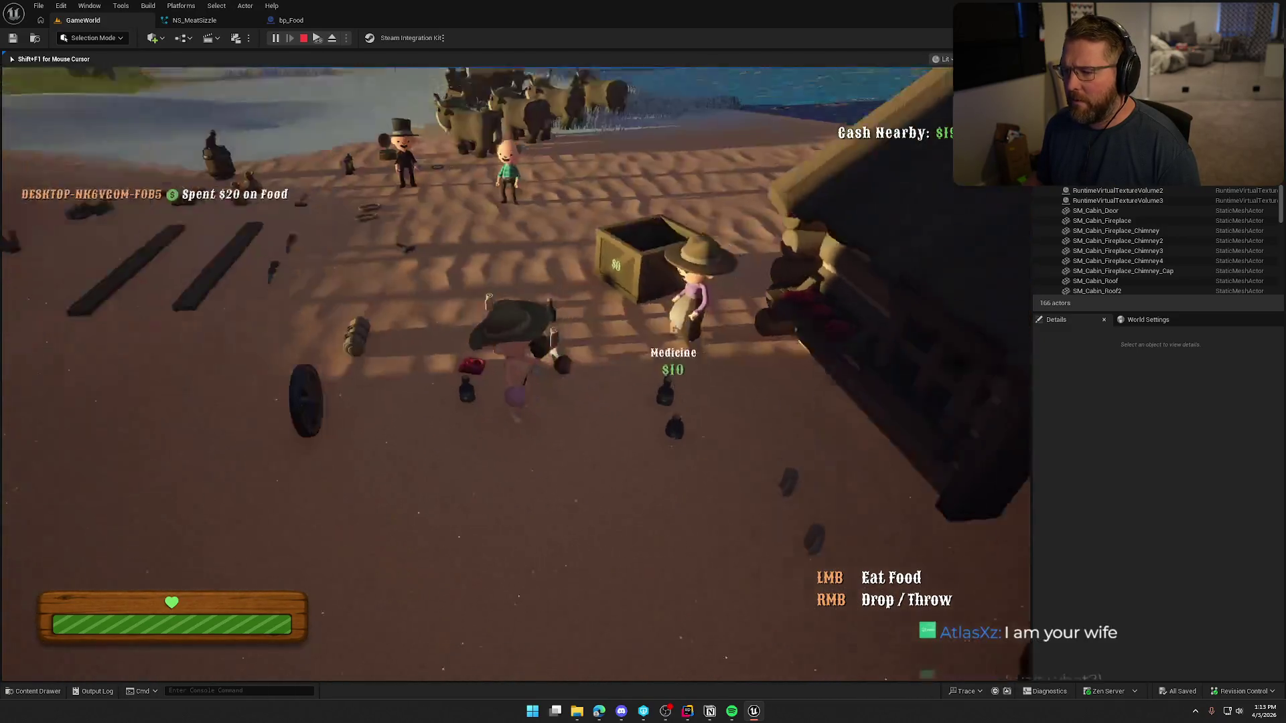
key("shift+w")
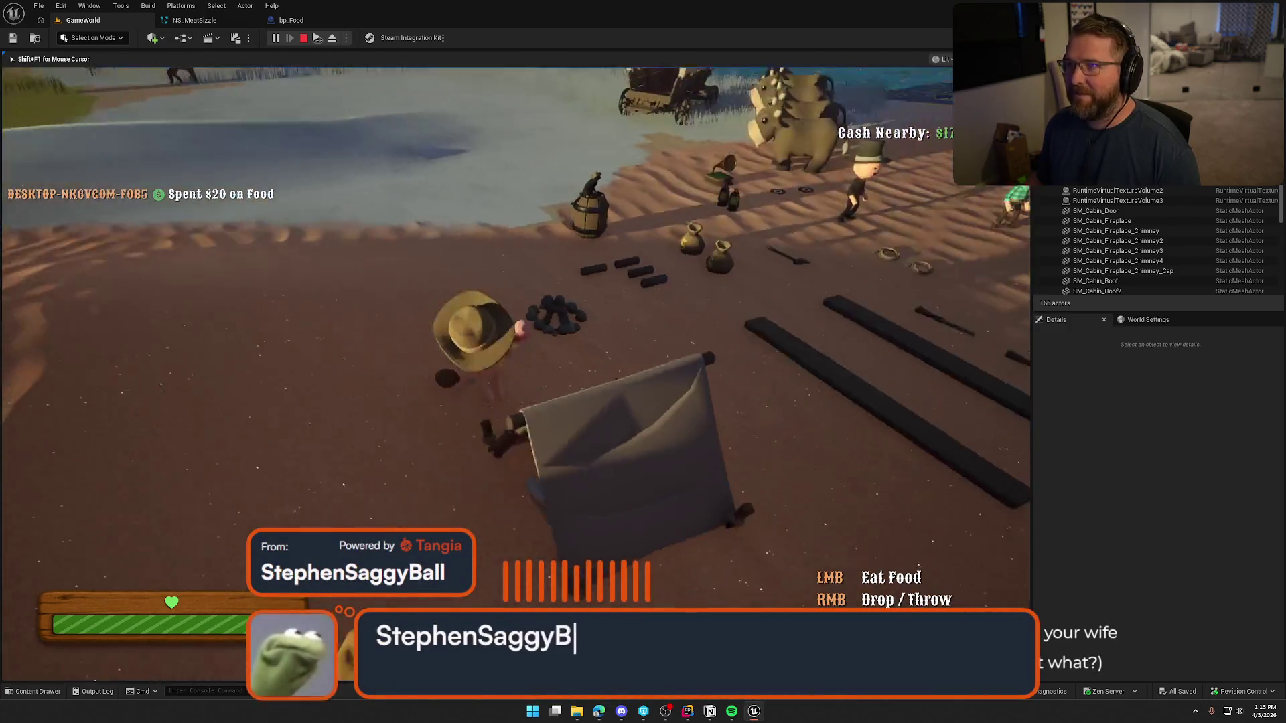
key("super")
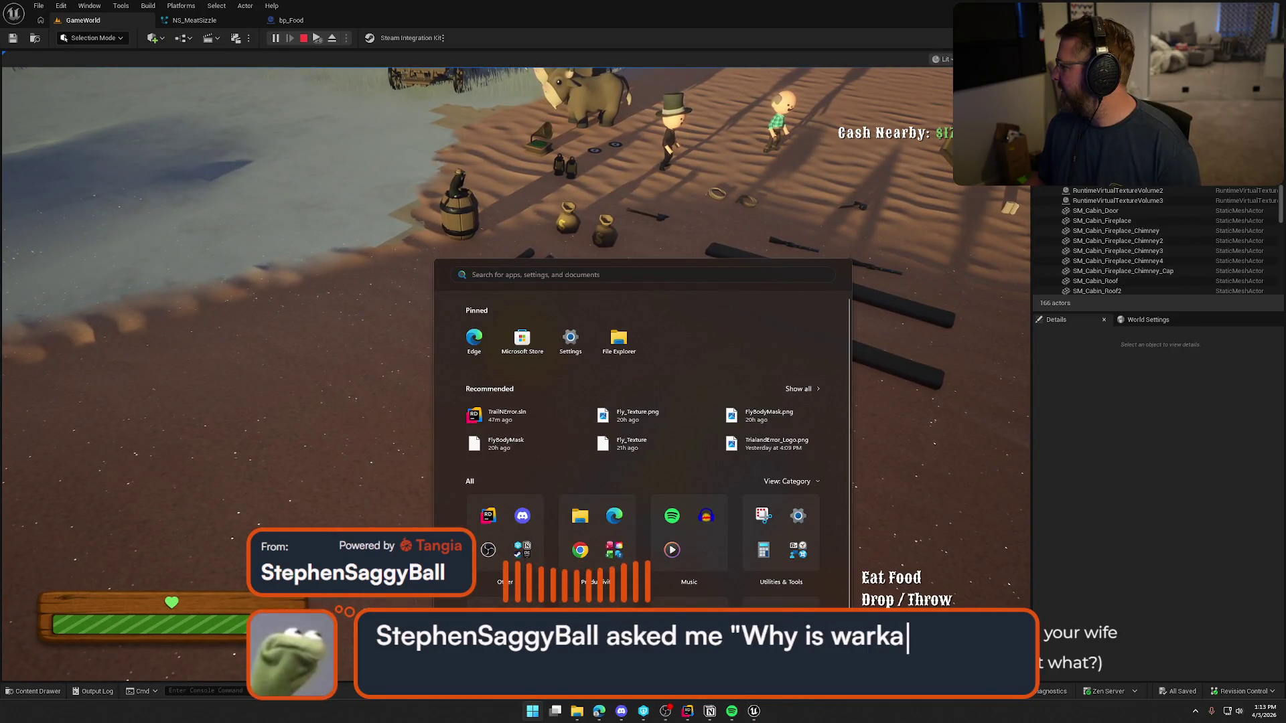
key("super")
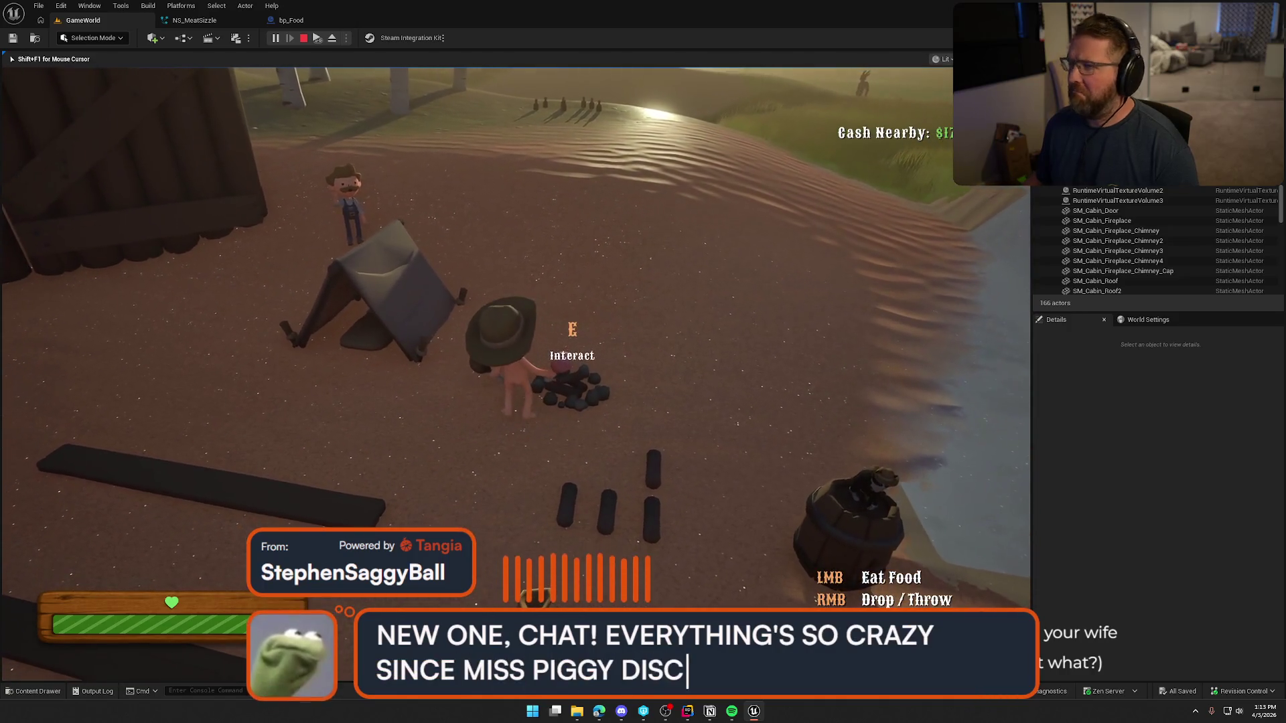
key("e")
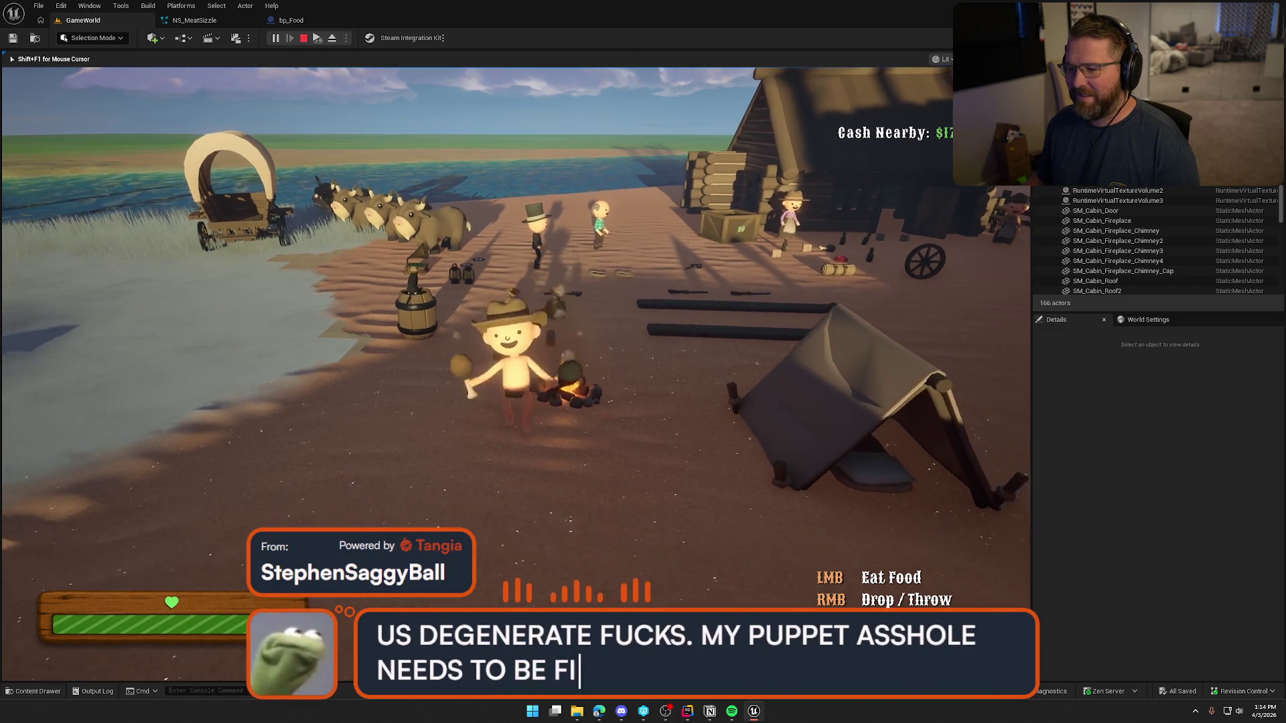
- Stop the play session and close the NS_MeatSizzle and bp_Food editors, leaving only GameWorld
key("Escape")
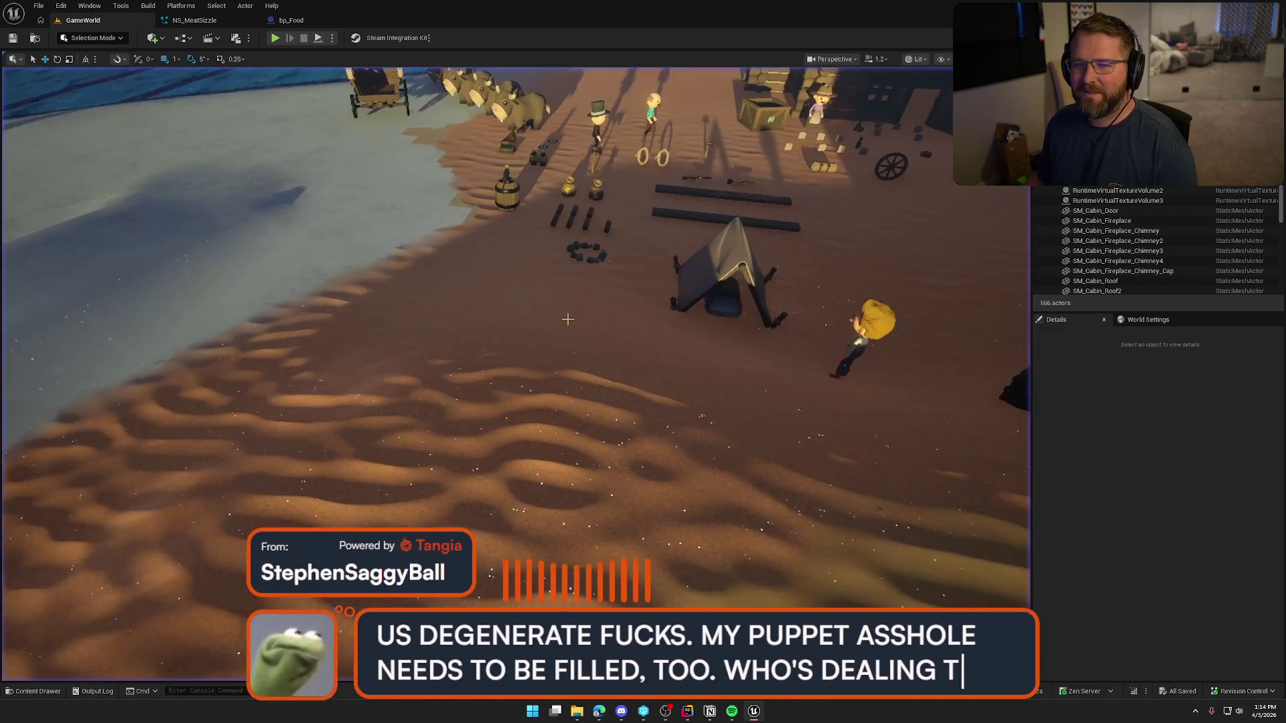
left_click(252, 20)
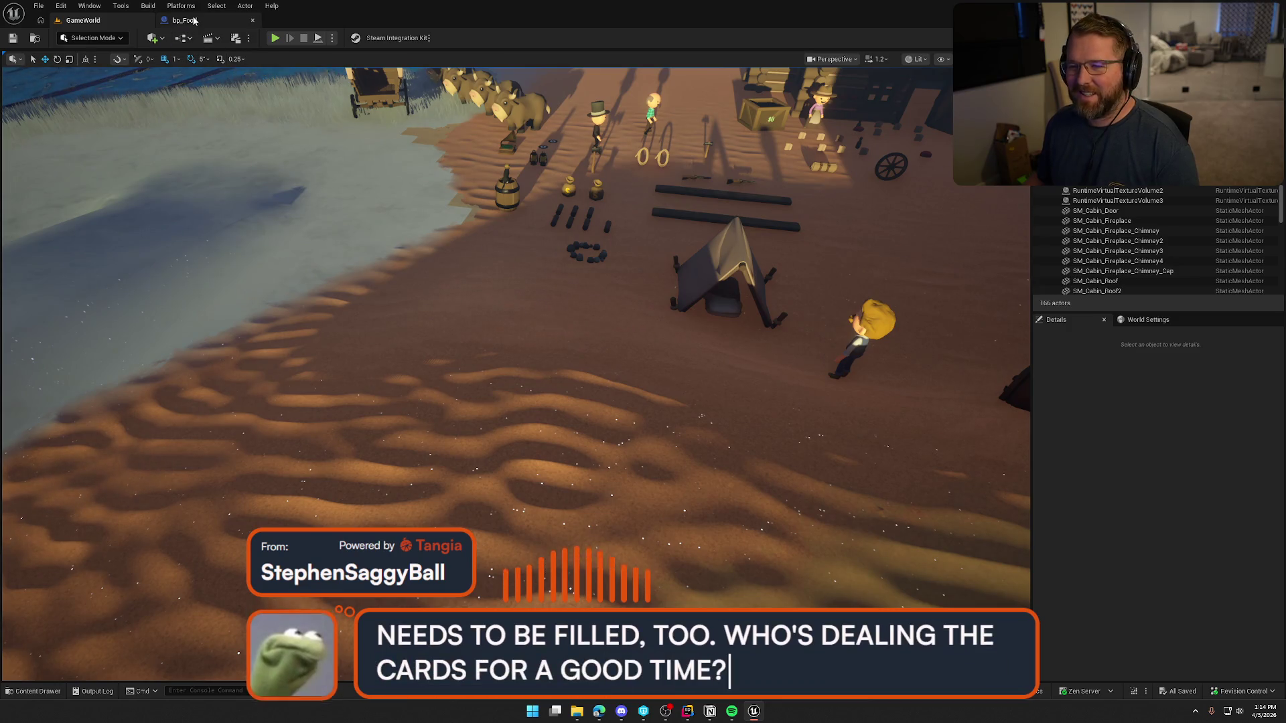
left_click(252, 21)
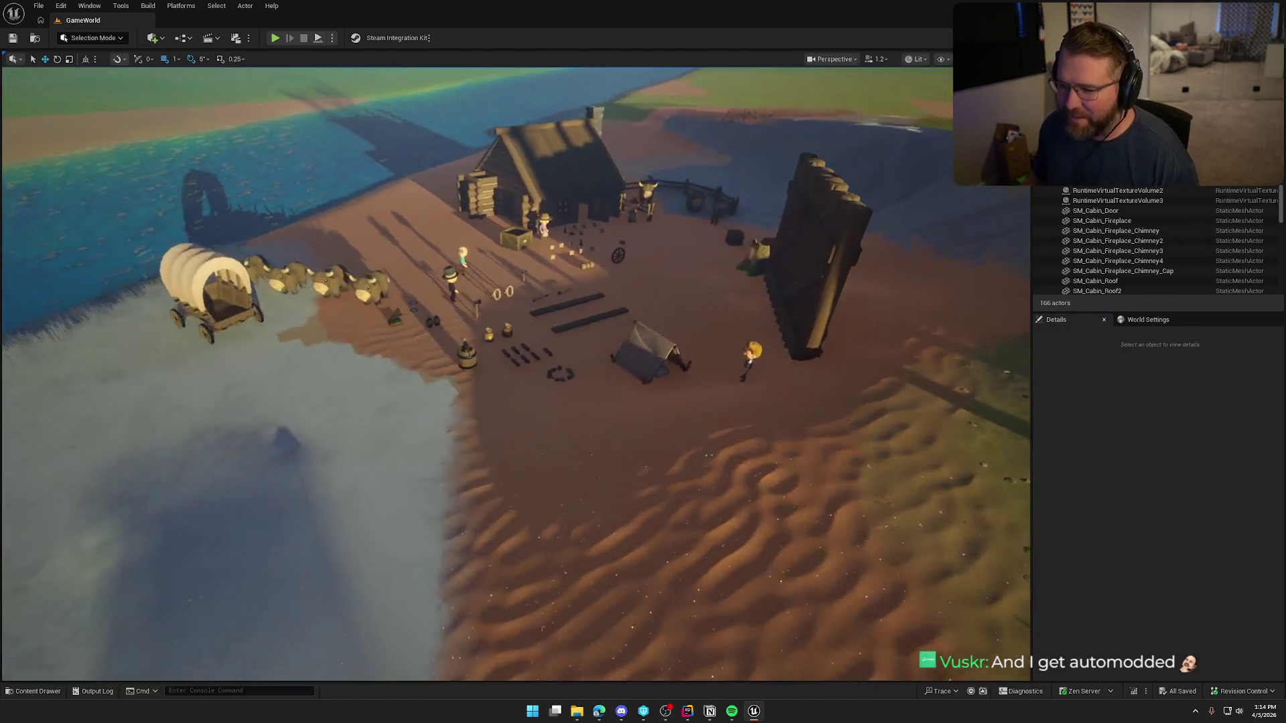
left_click_drag(587, 446, 587, 446)
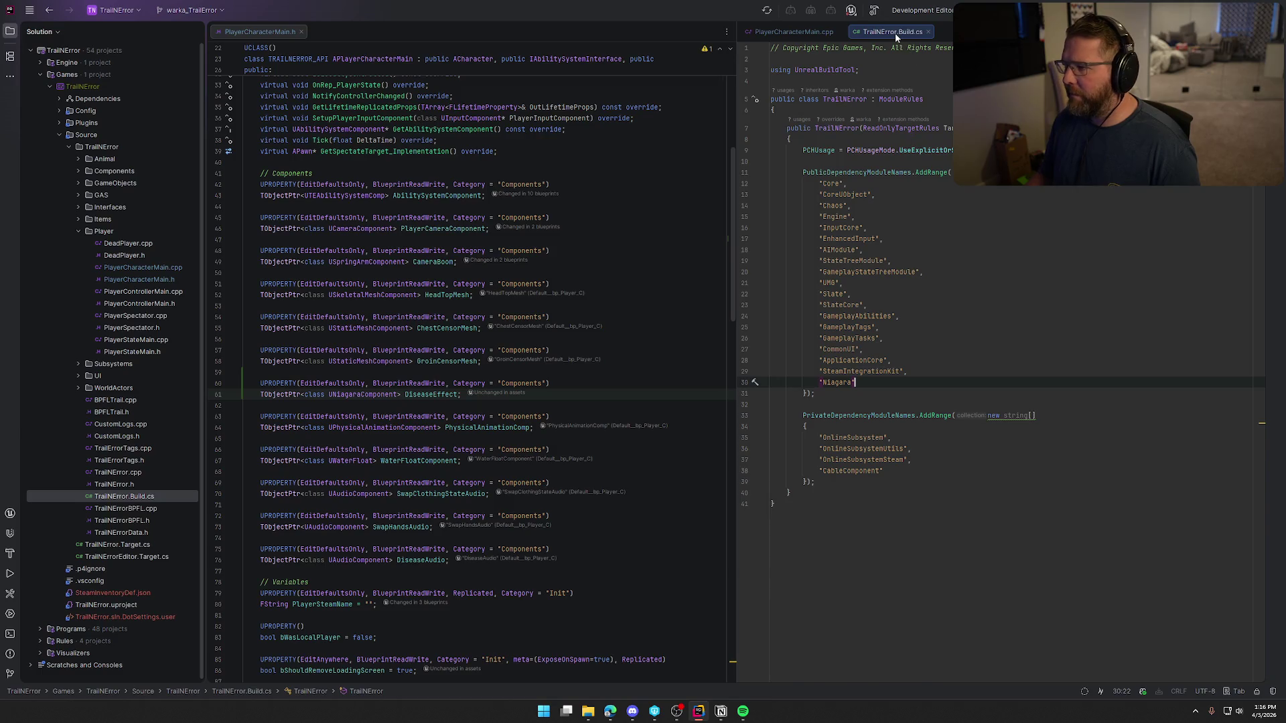
- Close TrailNError.Build.cs, collapse the Solution panel, and check UNiagaraComponent's hint on line 48
middle_click(894, 33)
left_click(10, 31)
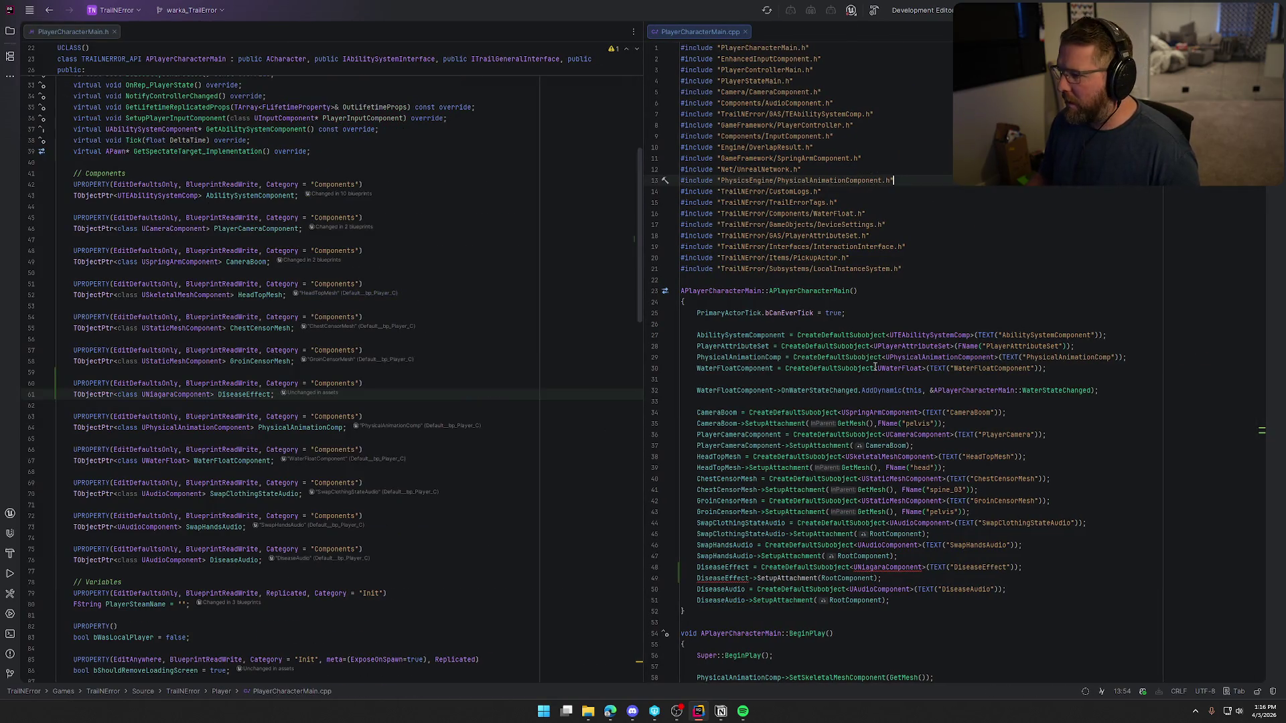
scroll(874, 368, "down", 3)
left_click(898, 468)
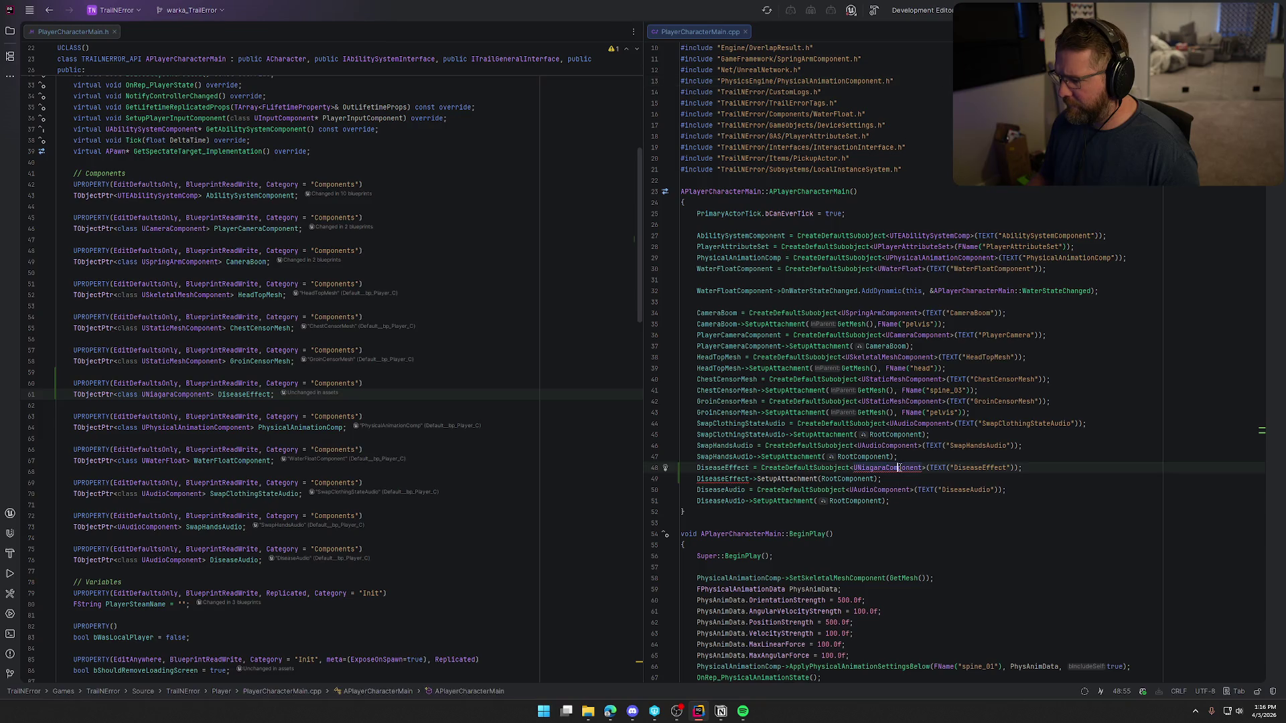
left_click(881, 468)
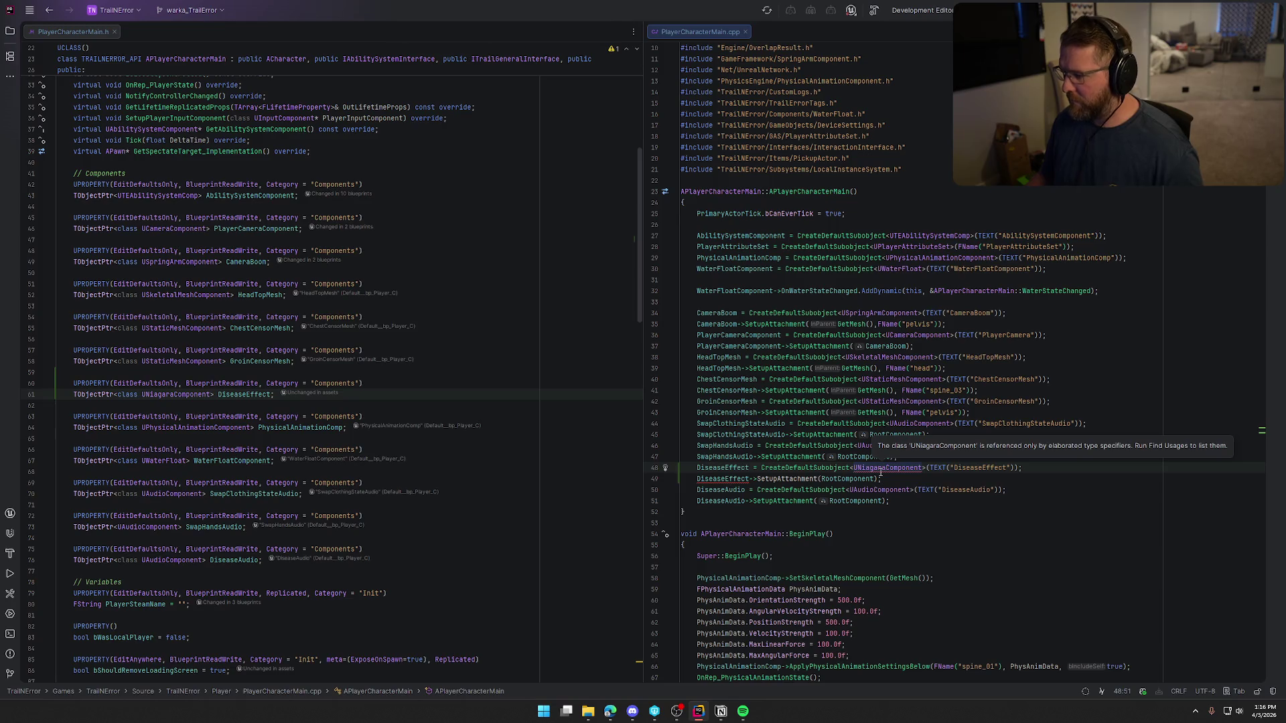
- Select UNiagaraComponent on DiseaseEffect's line 61 and search the whole project for it
left_click(161, 395)
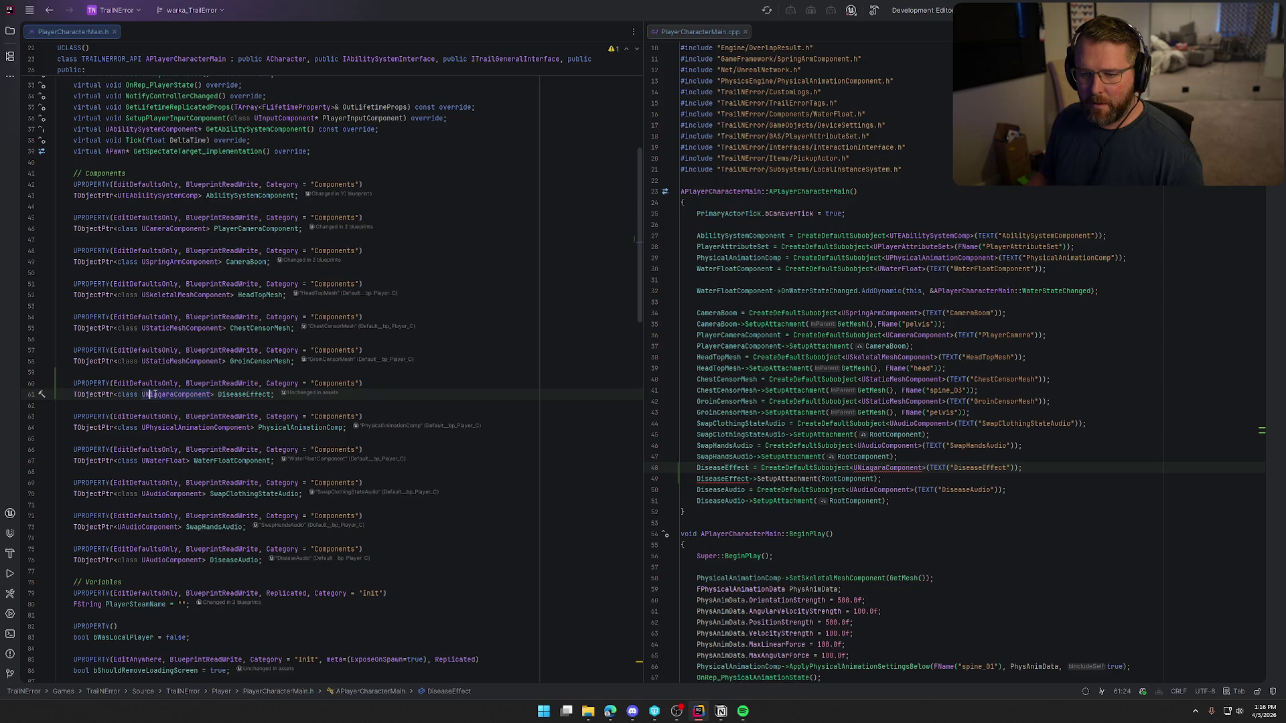
double_click(154, 395)
key("ctrl+t")
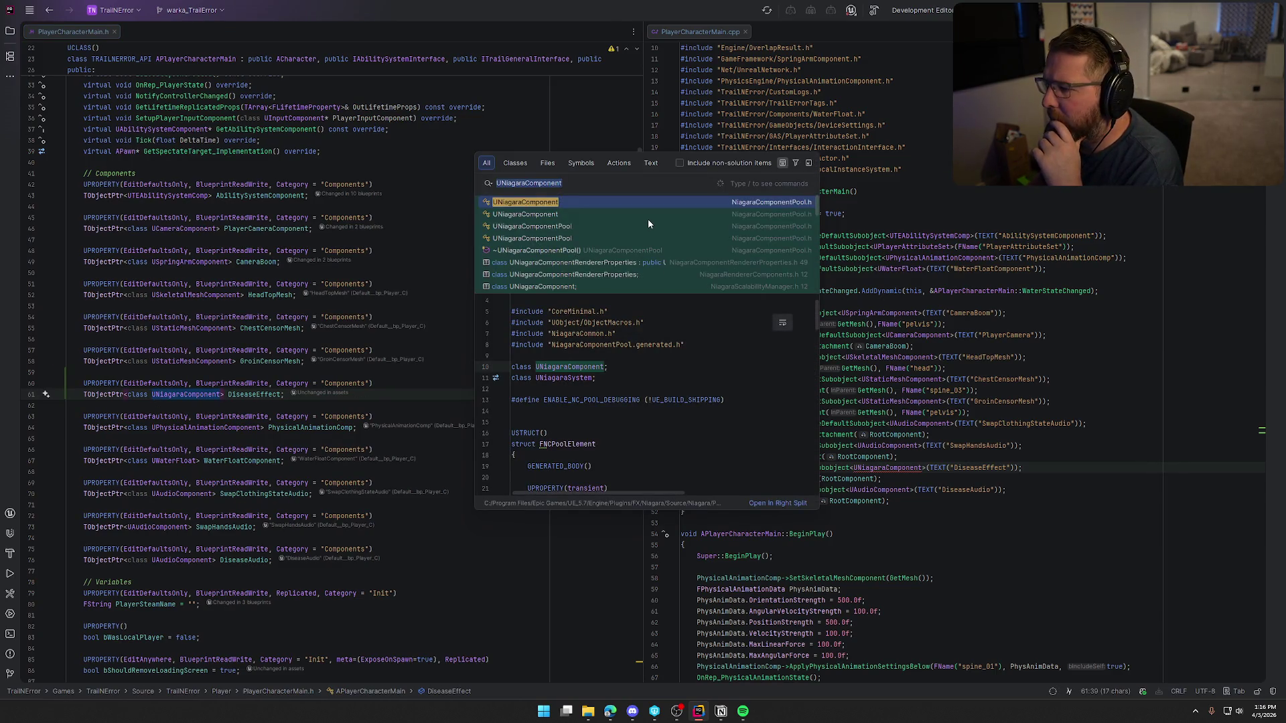
scroll(648, 219, "down", 1)
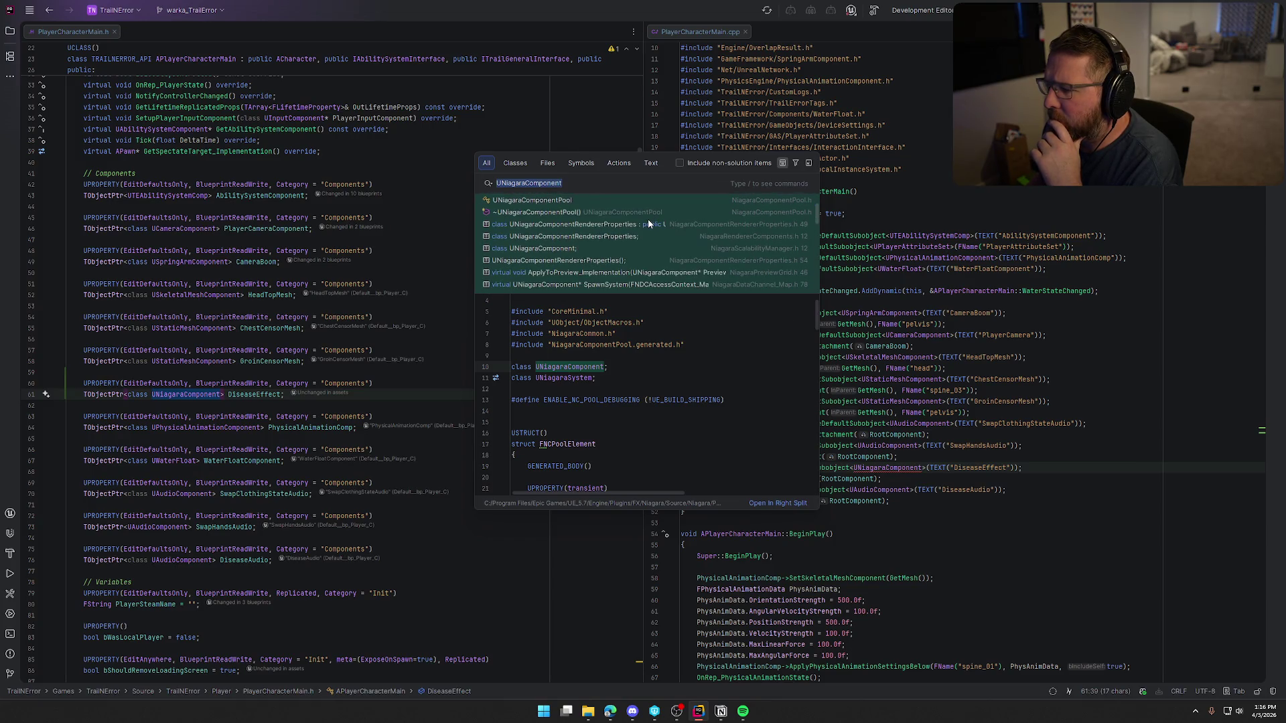
scroll(649, 219, "down", 2)
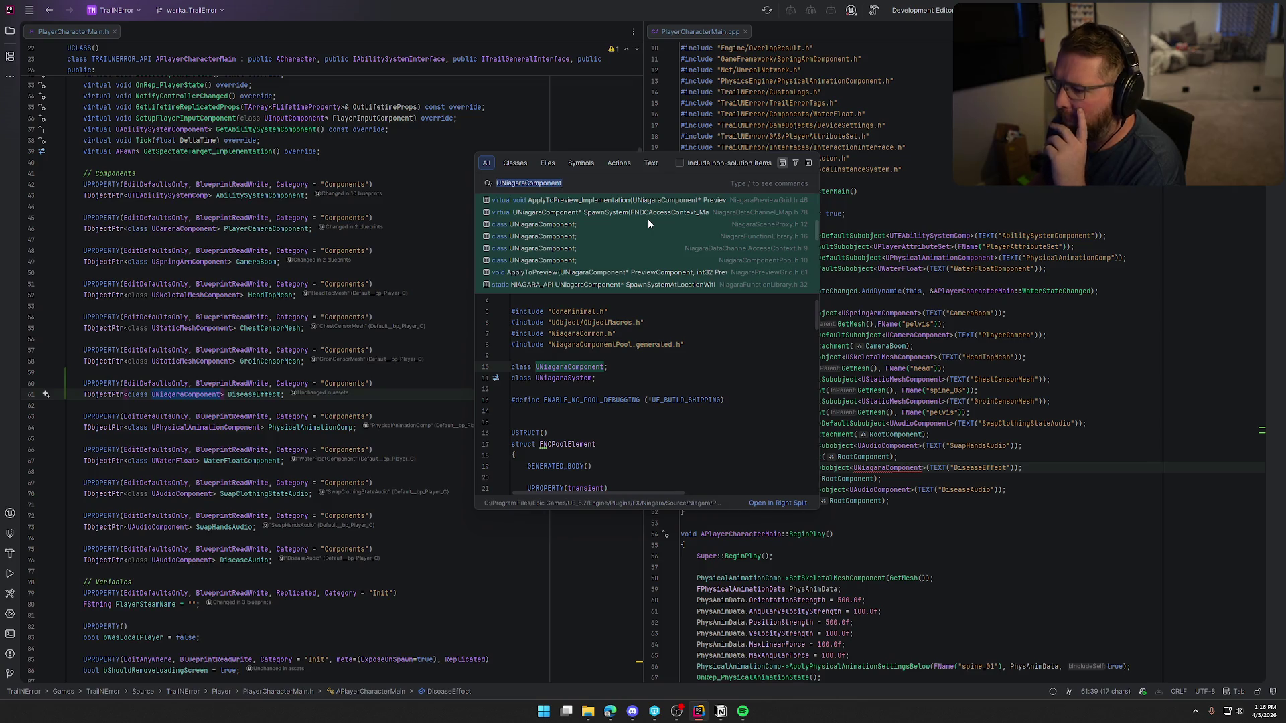
scroll(648, 219, "up", 3)
- Dismiss the search results and quit Spotify from its taskbar icon
key("Escape")
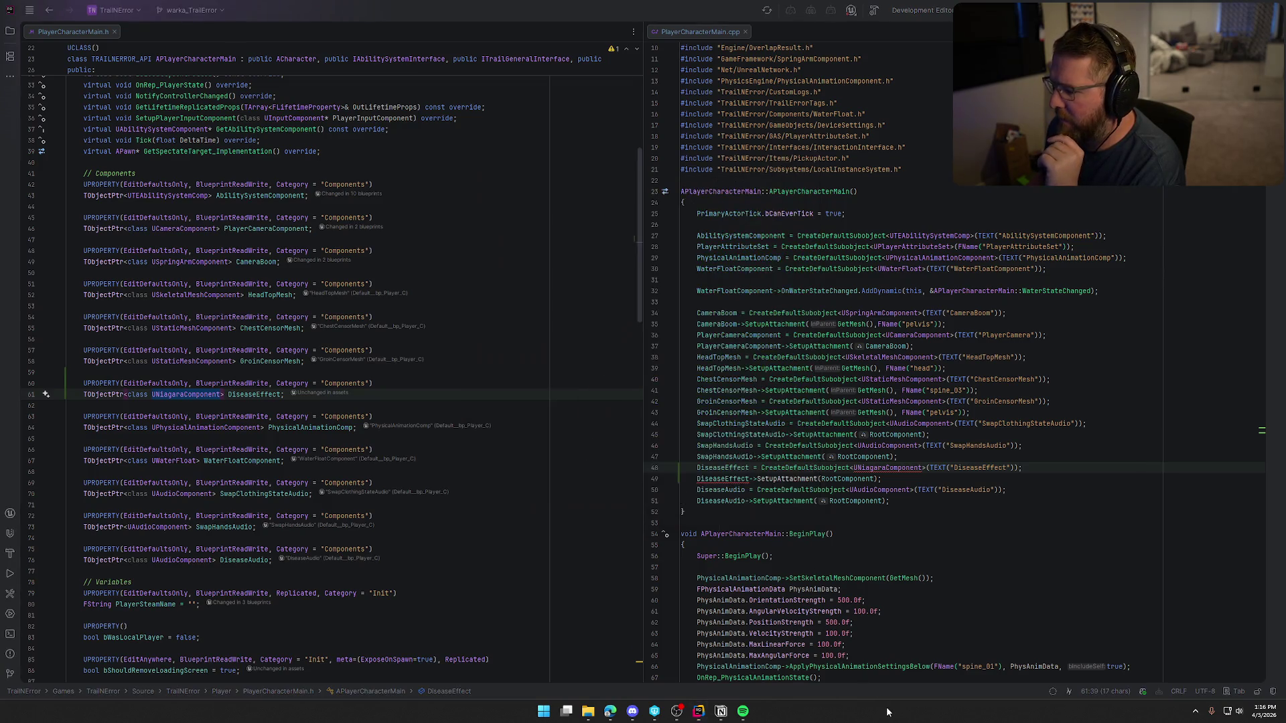
right_click(888, 711)
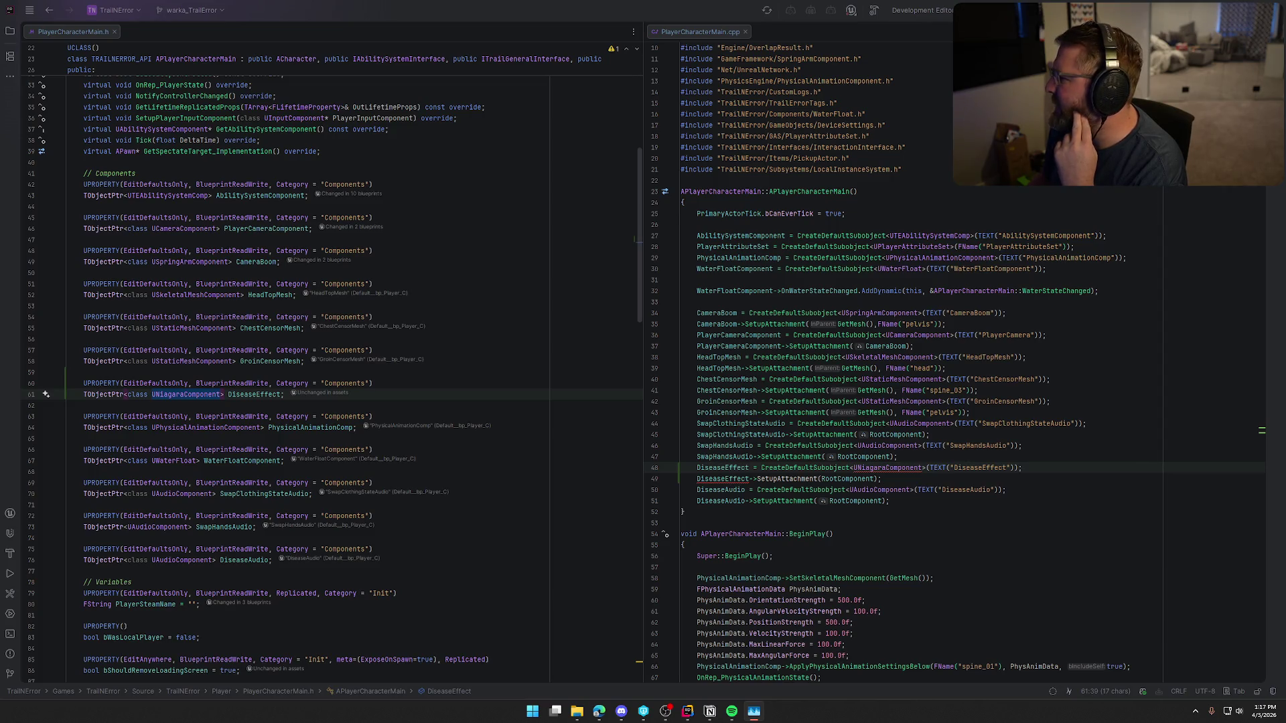
right_click(732, 715)
left_click(704, 688)
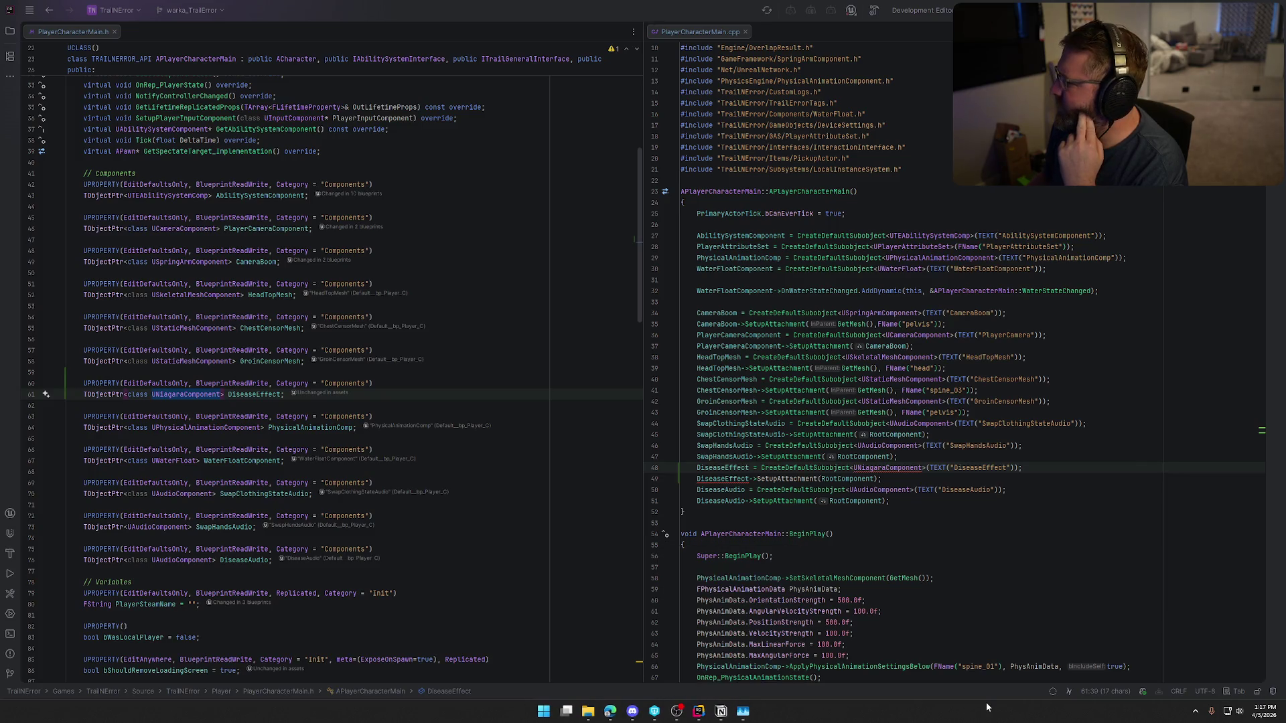